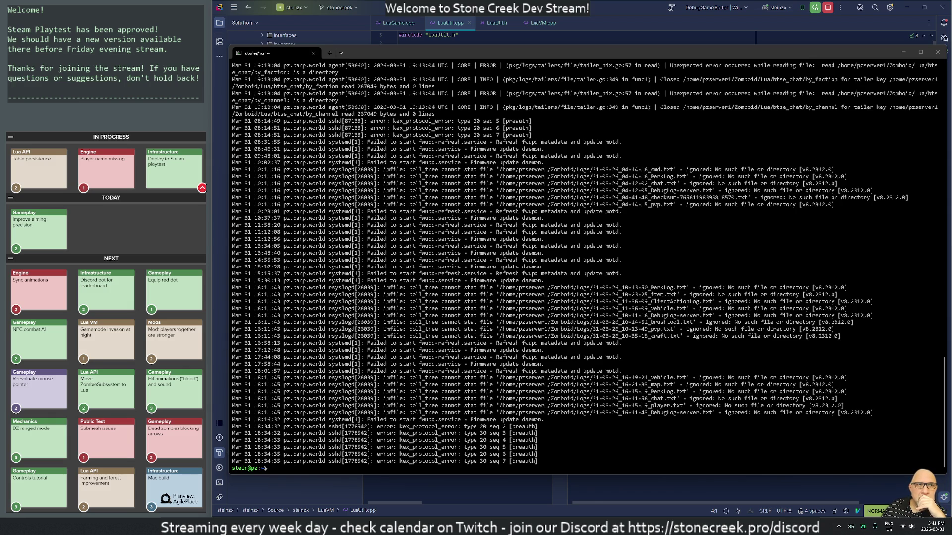
- Exit the remote SSH session and the local terminal with 'exit', returning to Unreal Editor
{"action": "left_click", "coordinate": [791, 177]}
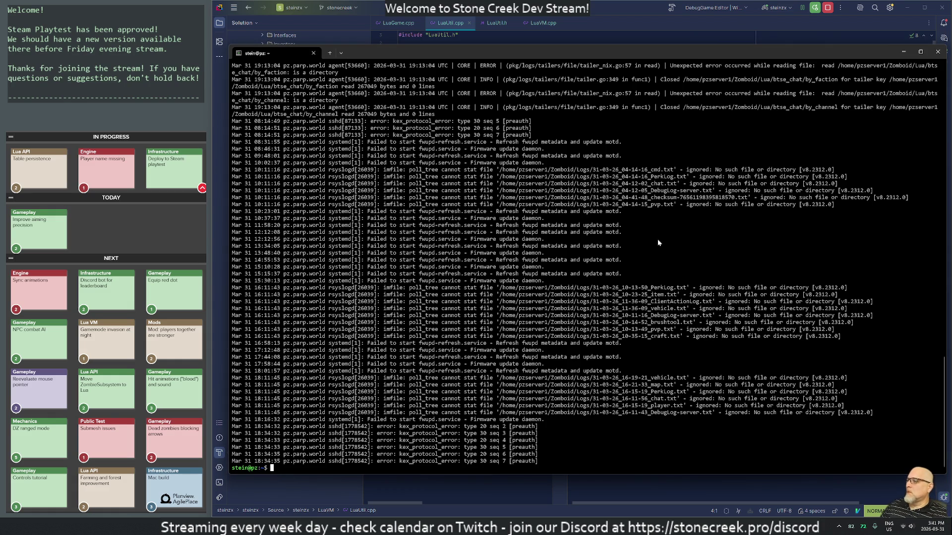
{"action": "type", "text": "exit"}
{"action": "key", "text": "Return"}
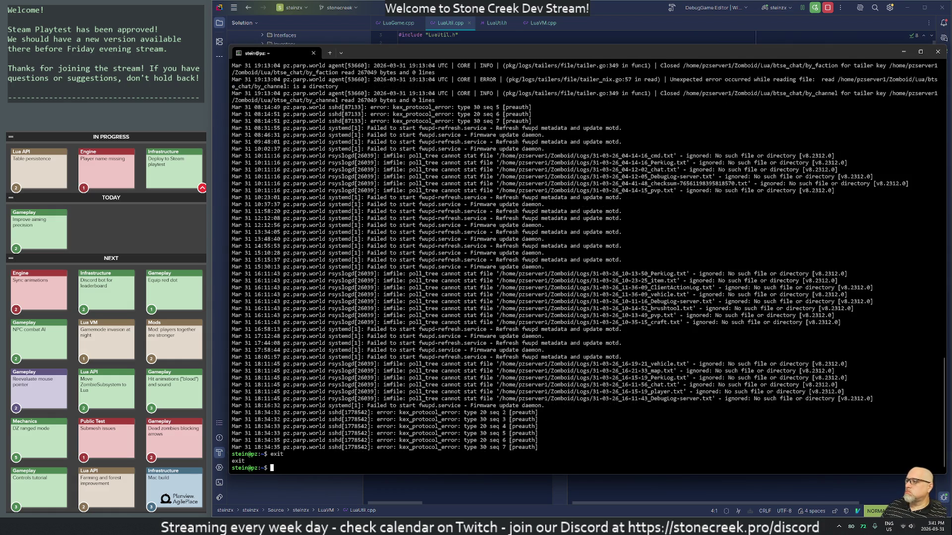
{"action": "type", "text": "exit"}
{"action": "key", "text": "Return"}
{"action": "type", "text": "exit"}
{"action": "key", "text": "Return"}
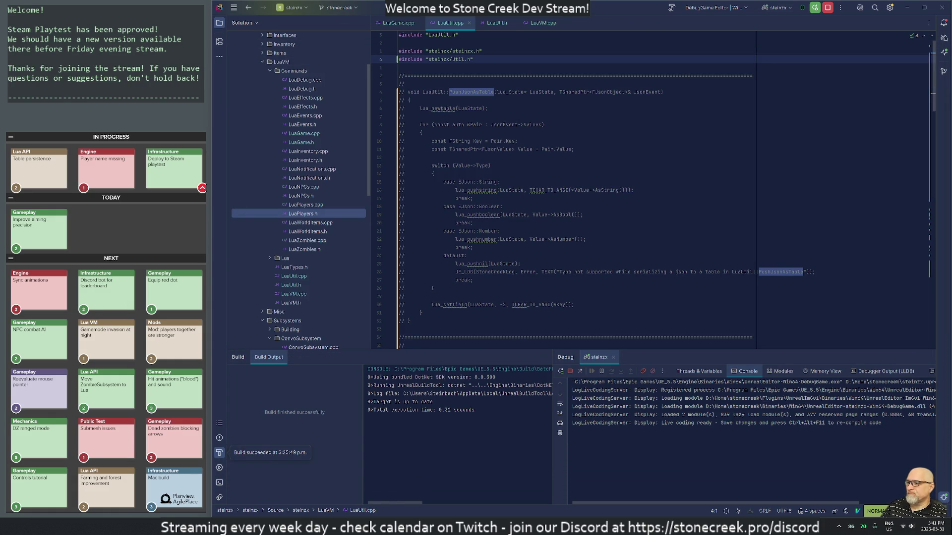
{"action": "key", "text": "alt+Tab"}
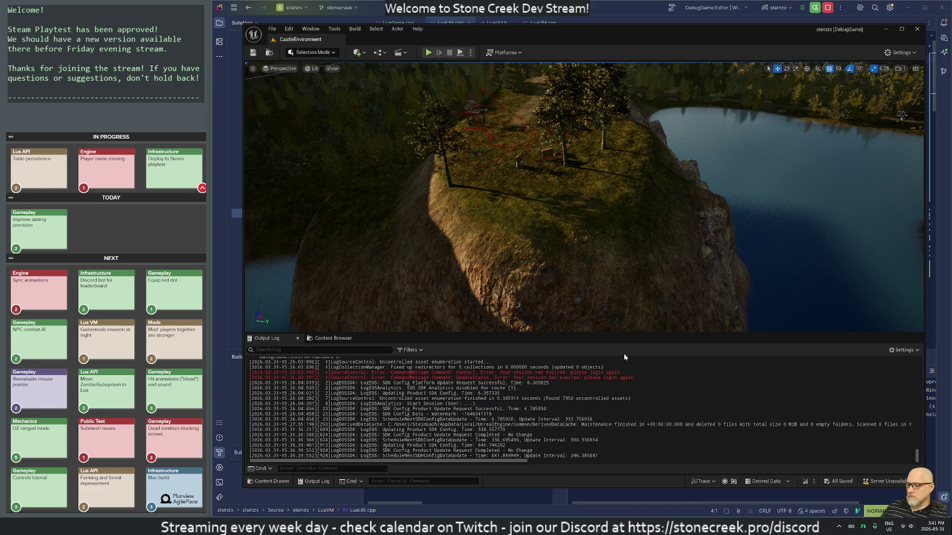
- Launch the app found by searching 'dis', enter the Perforce password, and close the P4V window
{"action": "key", "text": "super"}
{"action": "type", "text": "dis"}
{"action": "key", "text": "Return"}
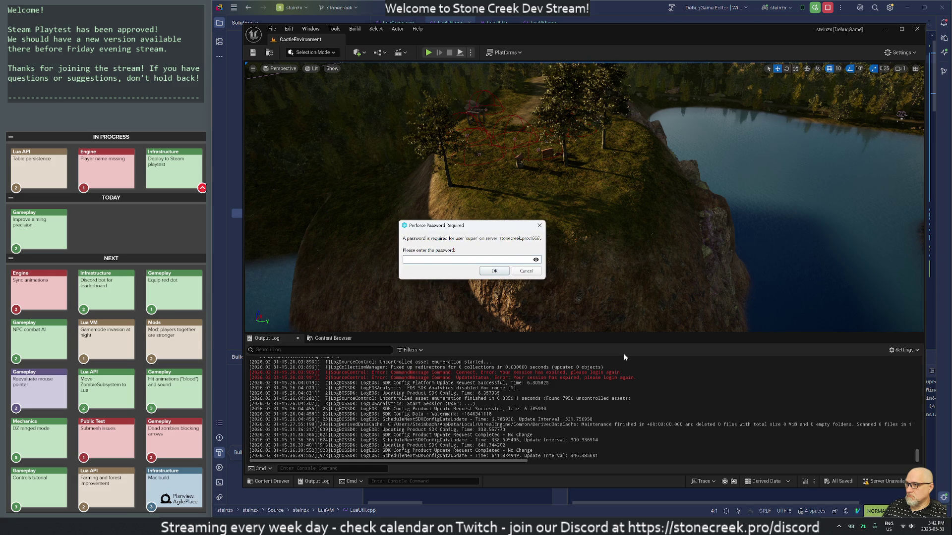
{"action": "type", "text": "••••••"}
{"action": "key", "text": "Return"}
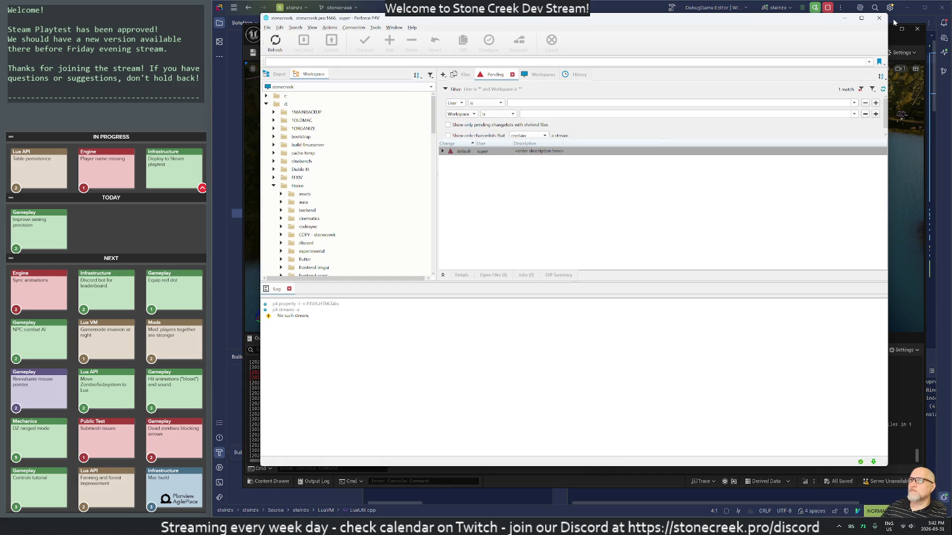
{"action": "left_click", "coordinate": [881, 19]}
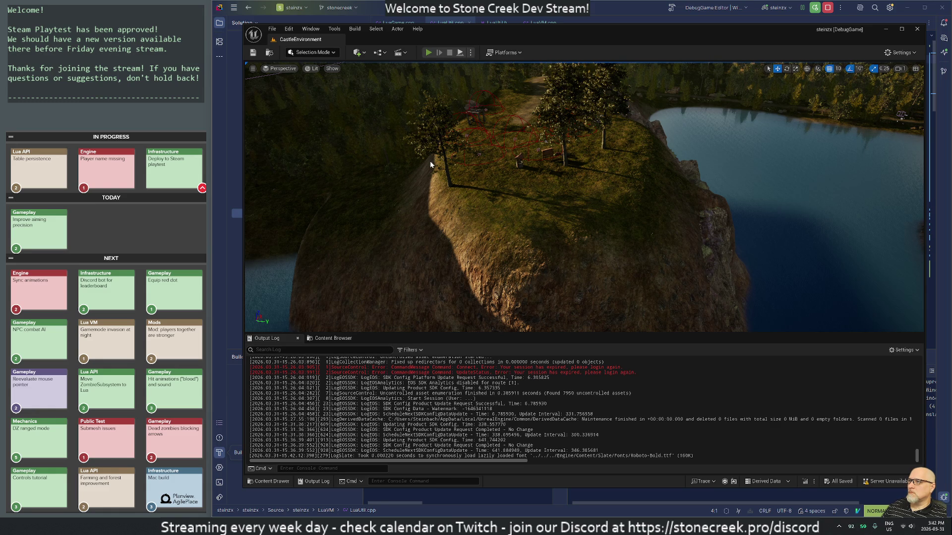
- Start play-in-editor, filter the Output Log by 'StoneCreek', clear it, and enable word wrap
{"action": "key", "text": "alt+p"}
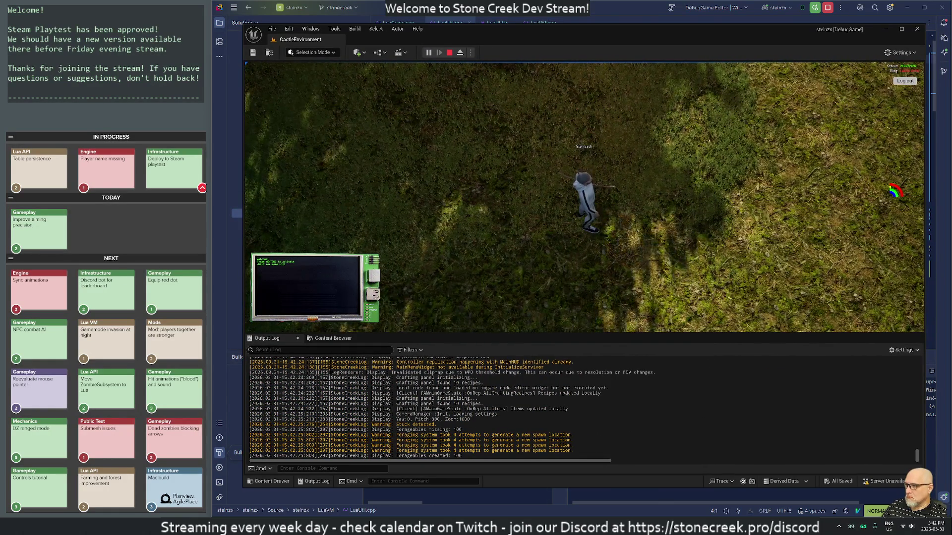
{"action": "type", "text": "StoneC"}
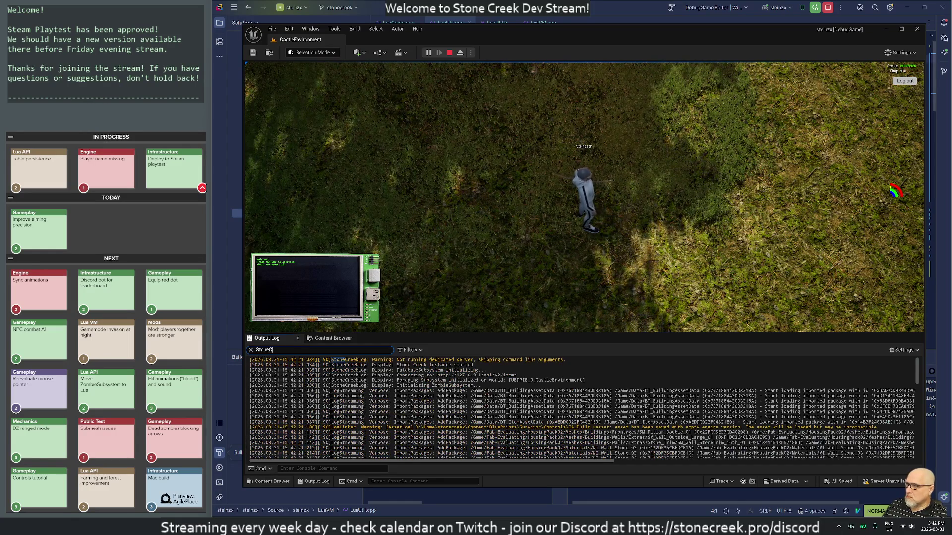
{"action": "type", "text": "reek"}
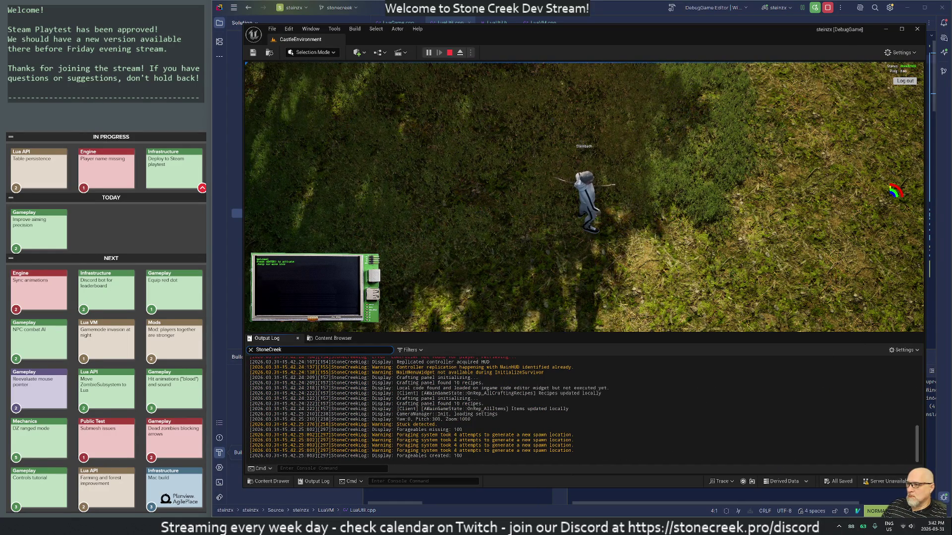
{"action": "right_click", "coordinate": [409, 390]}
{"action": "left_click", "coordinate": [436, 398]}
{"action": "left_click", "coordinate": [901, 350]}
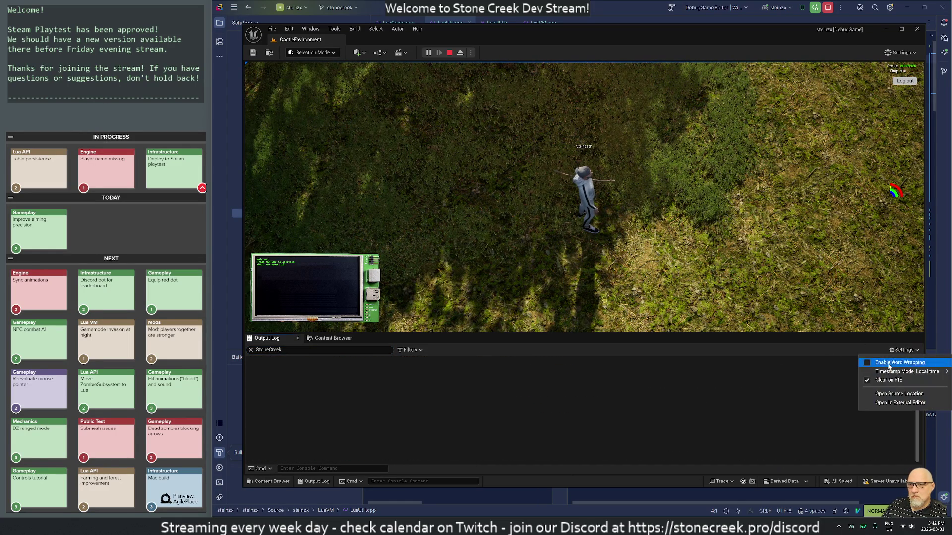
{"action": "left_click", "coordinate": [888, 364]}
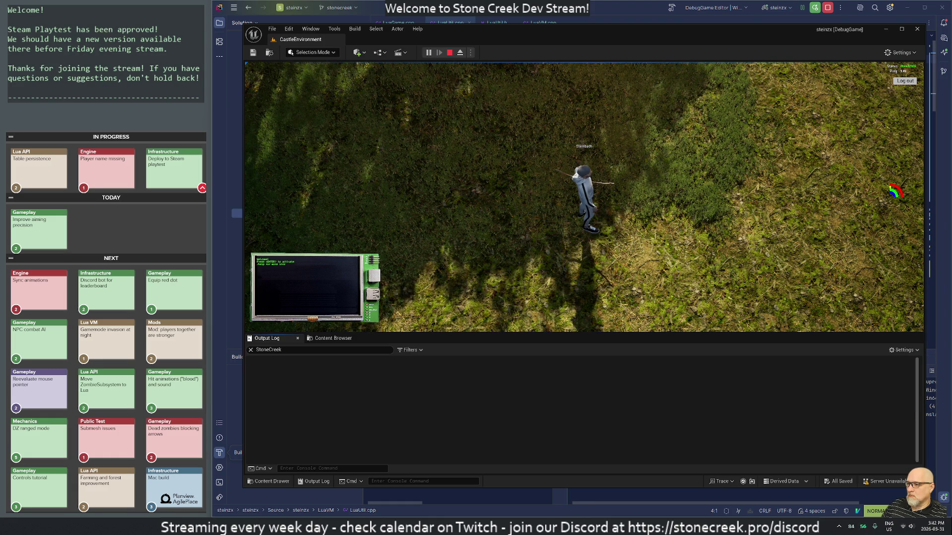
- Save the Lua leaderboard script in the code editor with :w so the game reloads it
{"action": "key", "text": "alt+Tab"}
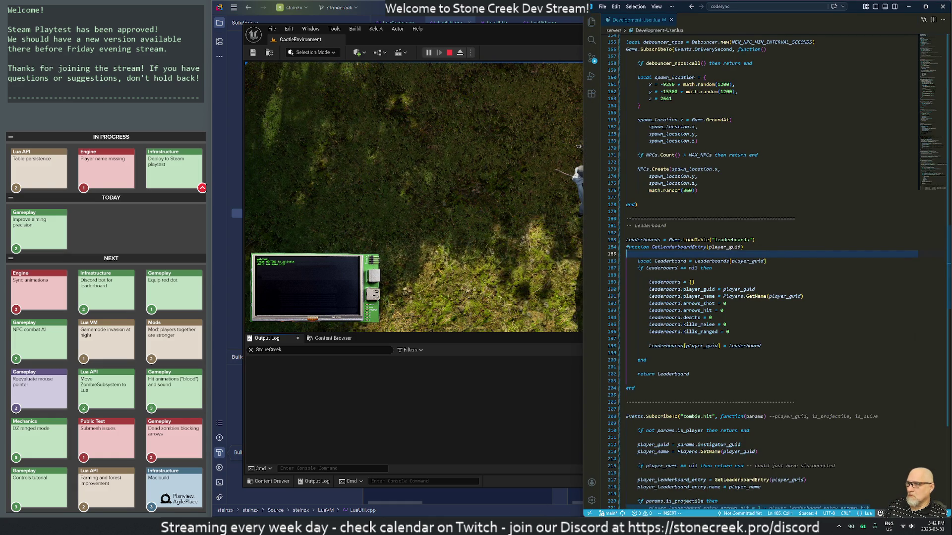
{"action": "key", "text": "Return"}
{"action": "key", "text": "Escape"}
{"action": "type", "text": ":w"}
{"action": "key", "text": "Return"}
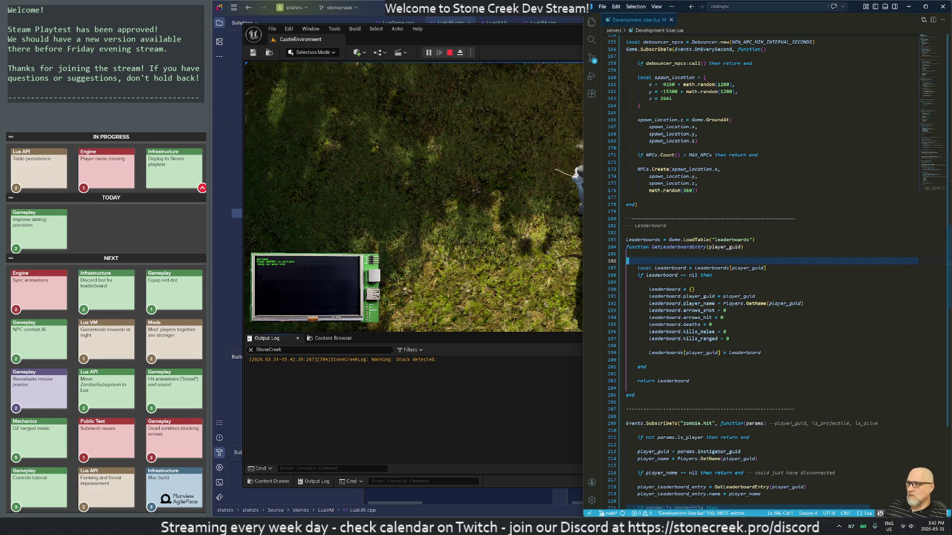
{"action": "key", "text": "alt+Tab"}
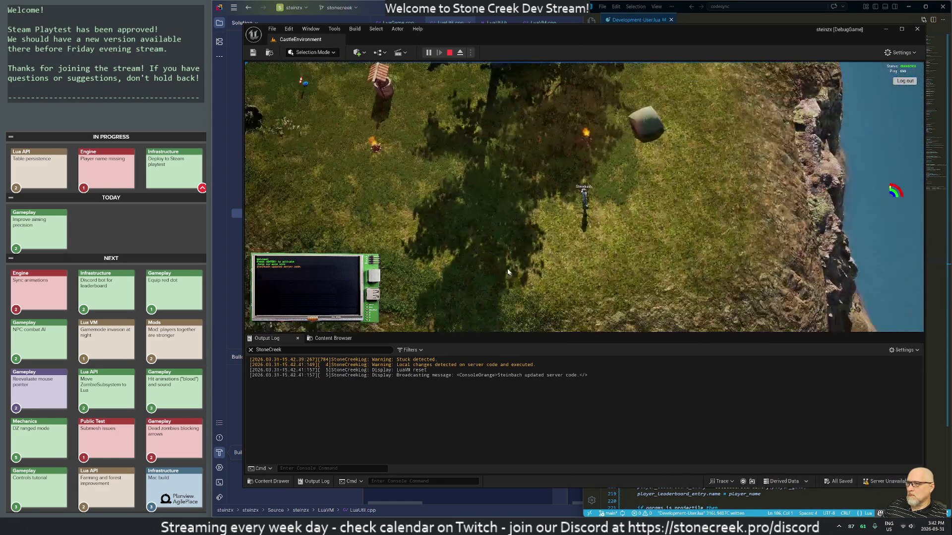
- Attack several times in-game to trigger leaderboard events, clear the log filter, and stop playing
{"action": "left_click", "coordinate": [485, 293]}
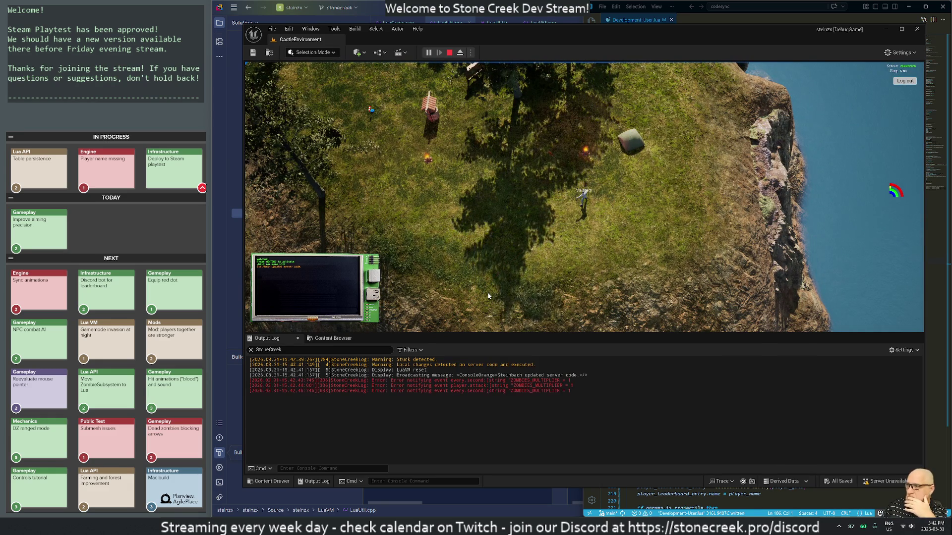
{"action": "left_click", "coordinate": [487, 296]}
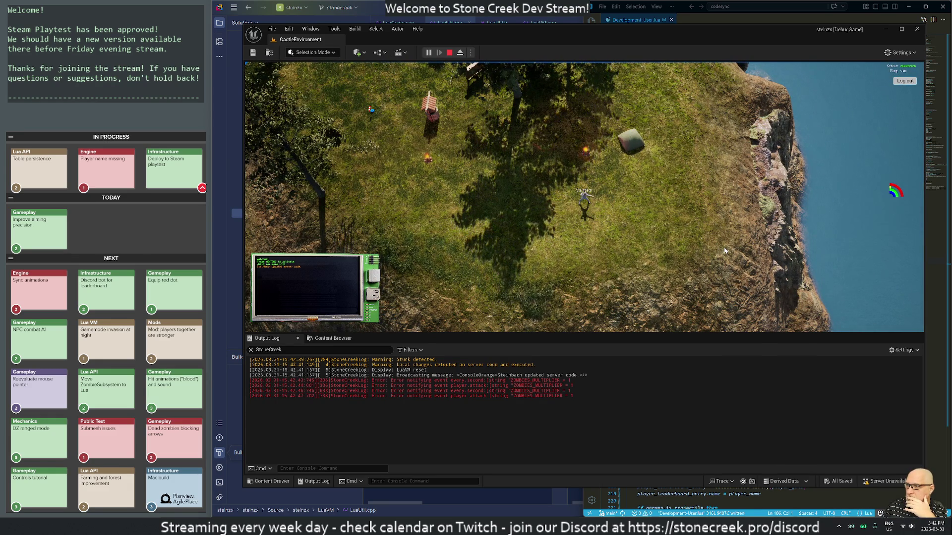
{"action": "left_click", "coordinate": [724, 247]}
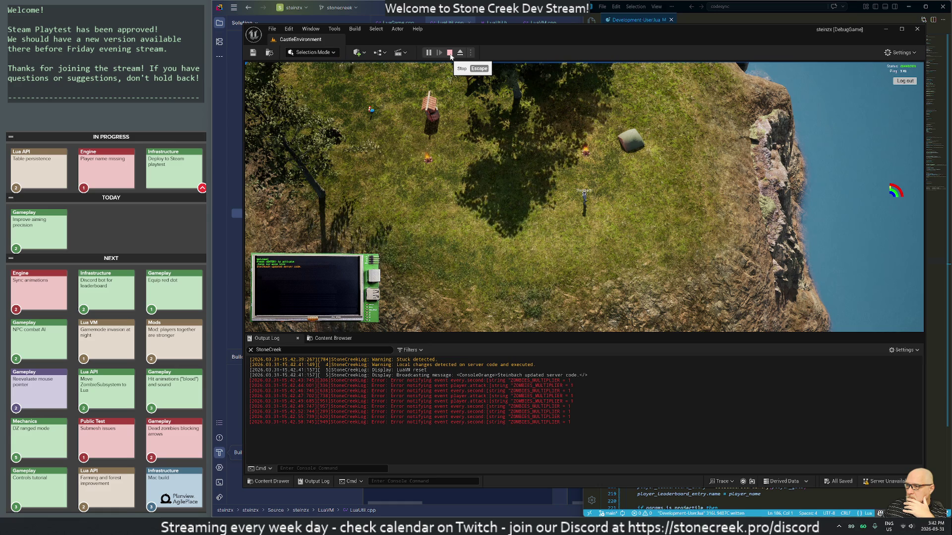
{"action": "left_click", "coordinate": [251, 350]}
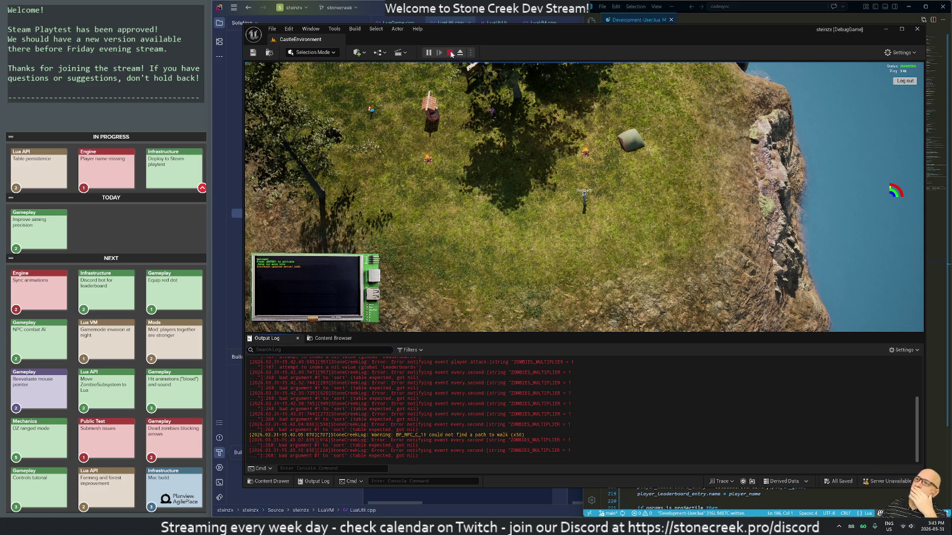
{"action": "left_click", "coordinate": [450, 53]}
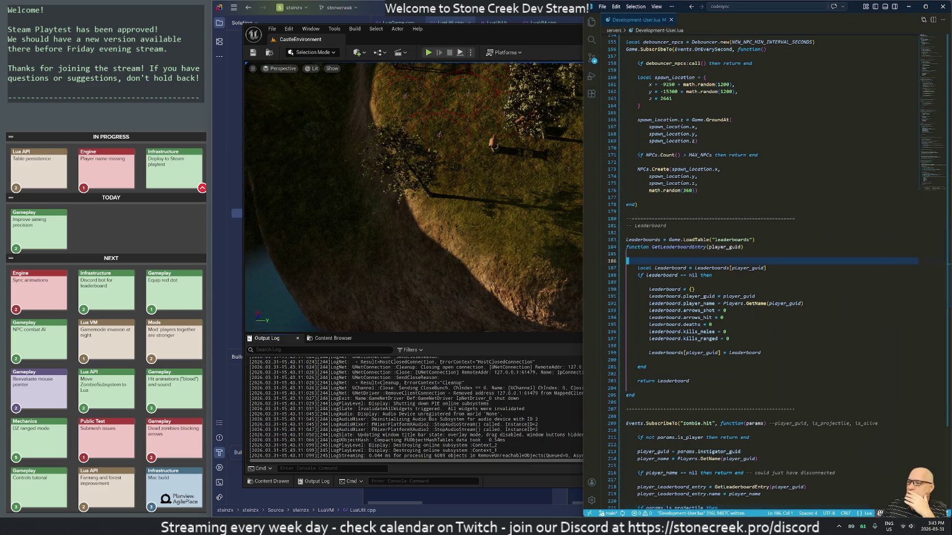
- Bring up LuaGame.cpp in Rider and skim its SaveTable/LoadTable code
{"action": "key", "text": "alt+Tab"}
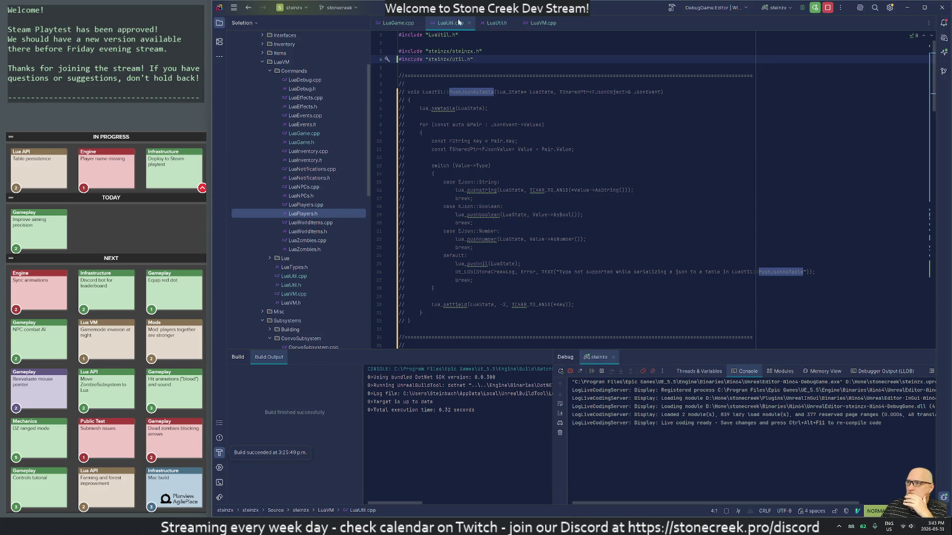
{"action": "left_click", "coordinate": [398, 24]}
{"action": "scroll", "coordinate": [565, 198], "scroll_direction": "down", "scroll_amount": 3}
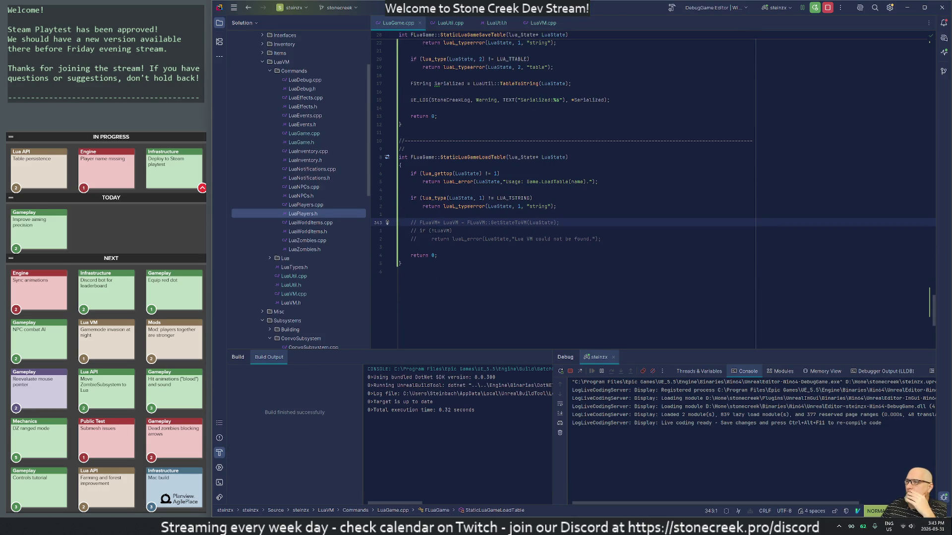
{"action": "scroll", "coordinate": [565, 198], "scroll_direction": "up", "scroll_amount": 2}
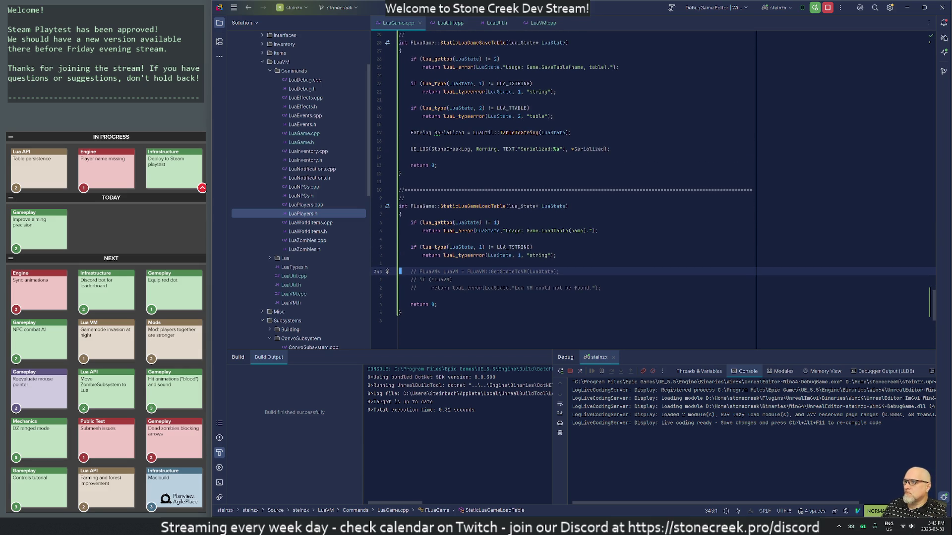
- Search the whole project for 'push' calls, then return to the code
{"action": "key", "text": "ctrl+shift+f"}
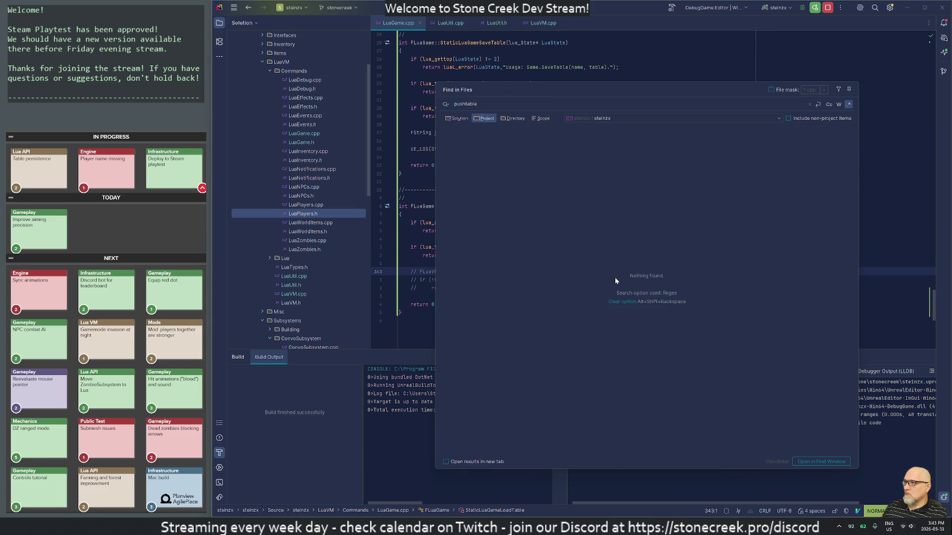
{"action": "key", "text": "BackSpace"}
{"action": "key", "text": "BackSpace"}
{"action": "key", "text": "BackSpace"}
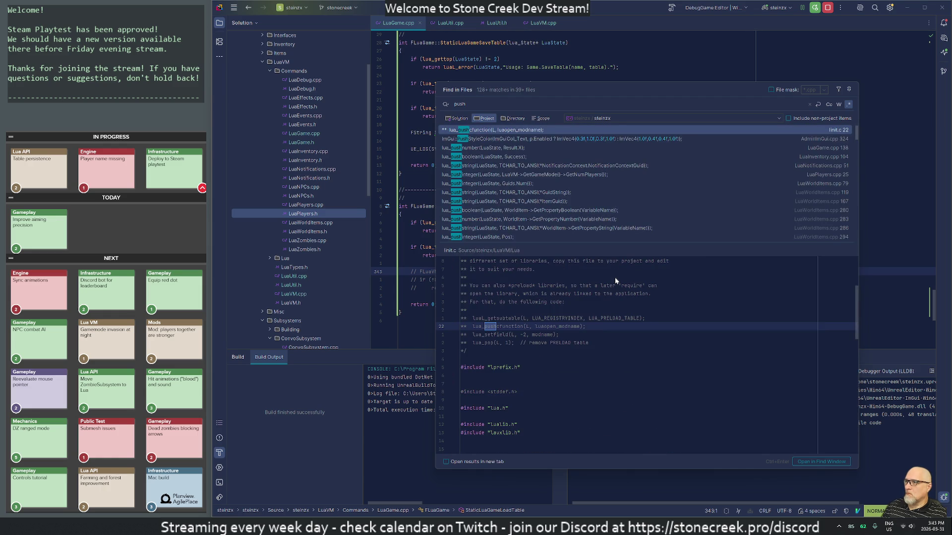
{"action": "scroll", "coordinate": [524, 237], "scroll_direction": "down", "scroll_amount": 4}
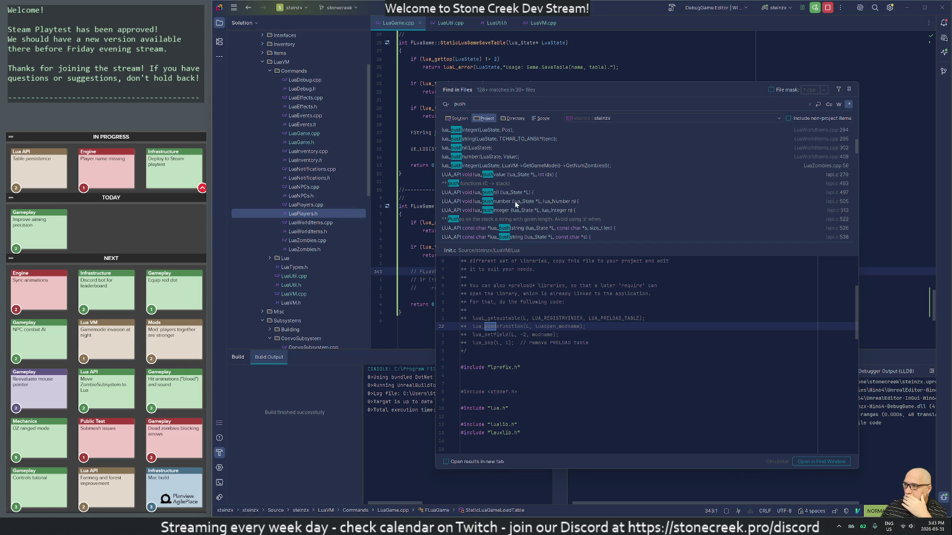
{"action": "left_click", "coordinate": [403, 198]}
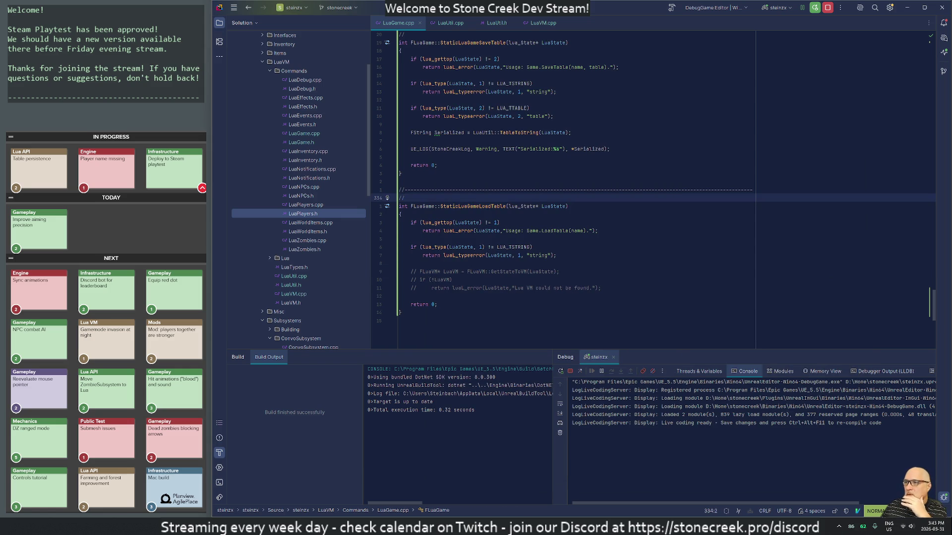
{"action": "left_click", "coordinate": [411, 263]}
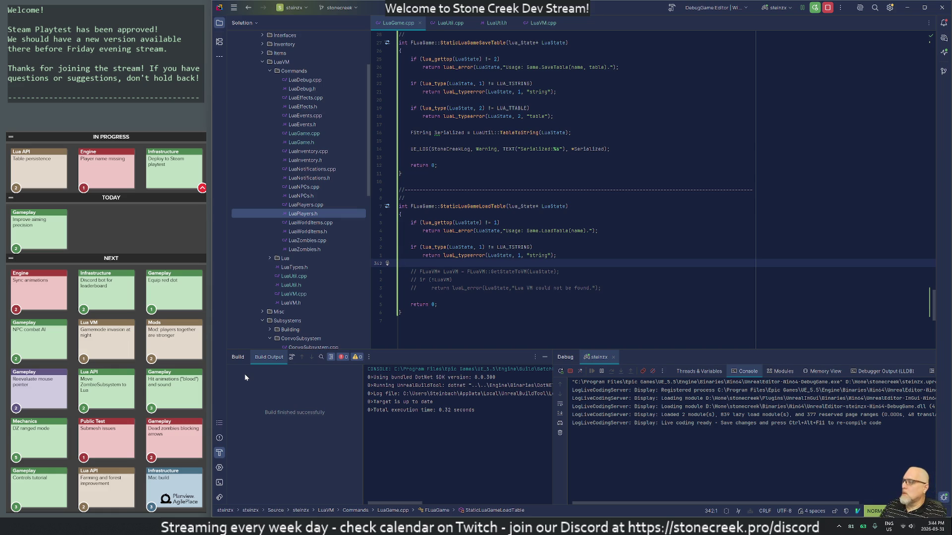
- Declare FString JsonString = TEXT("{}"); in StaticLuaGameLoadTable
{"action": "type", "text": "o"}
{"action": "type", "text": "FSt"}
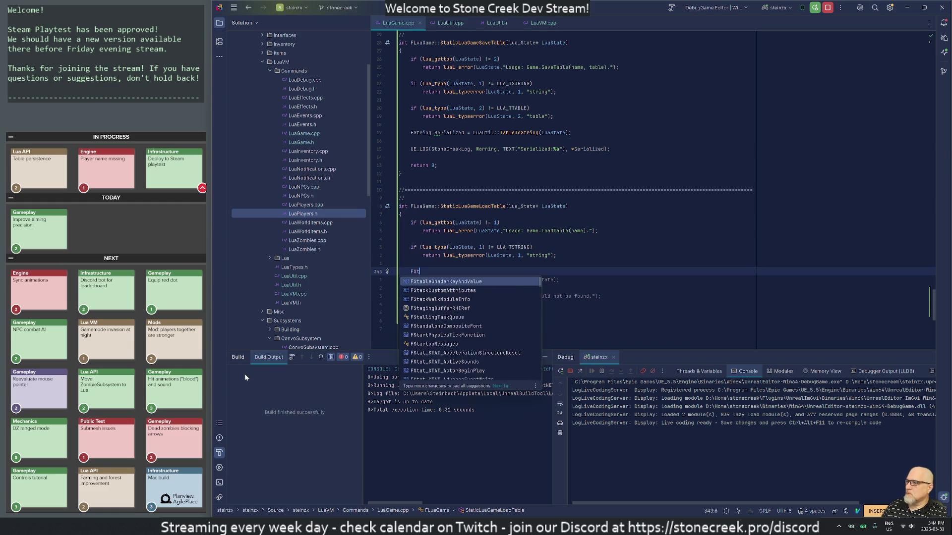
{"action": "type", "text": "ring"}
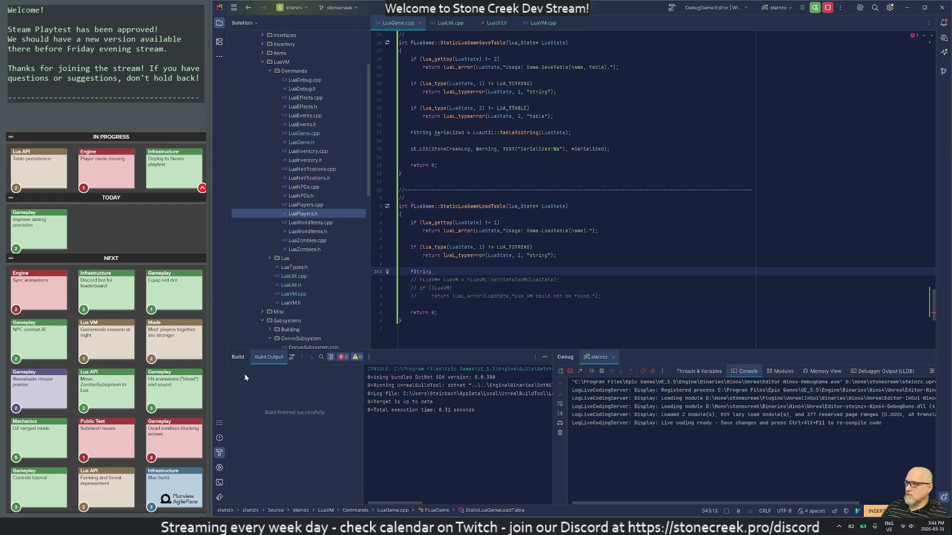
{"action": "type", "text": "JsonString = "}
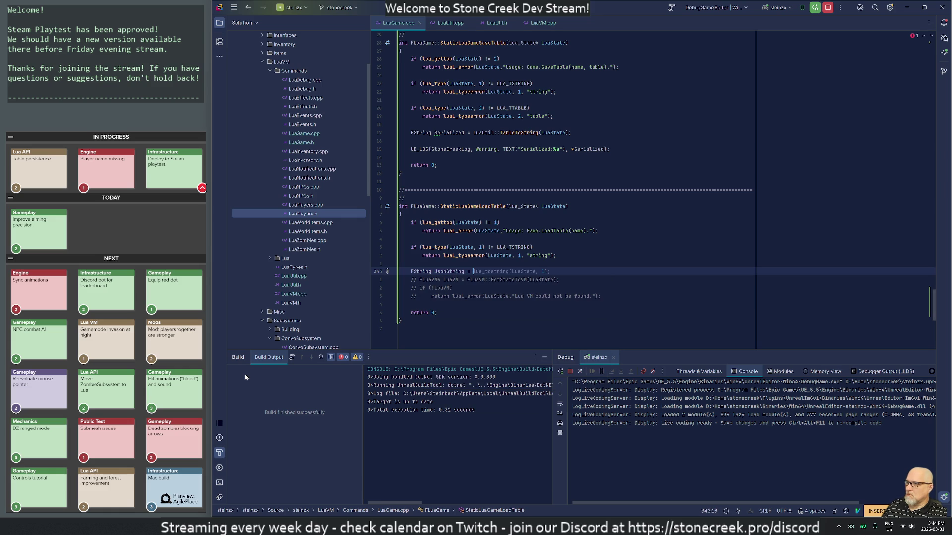
{"action": "type", "text": "TEXT(\"{}"}
{"action": "type", "text": "\");"}
{"action": "key", "text": "Return"}
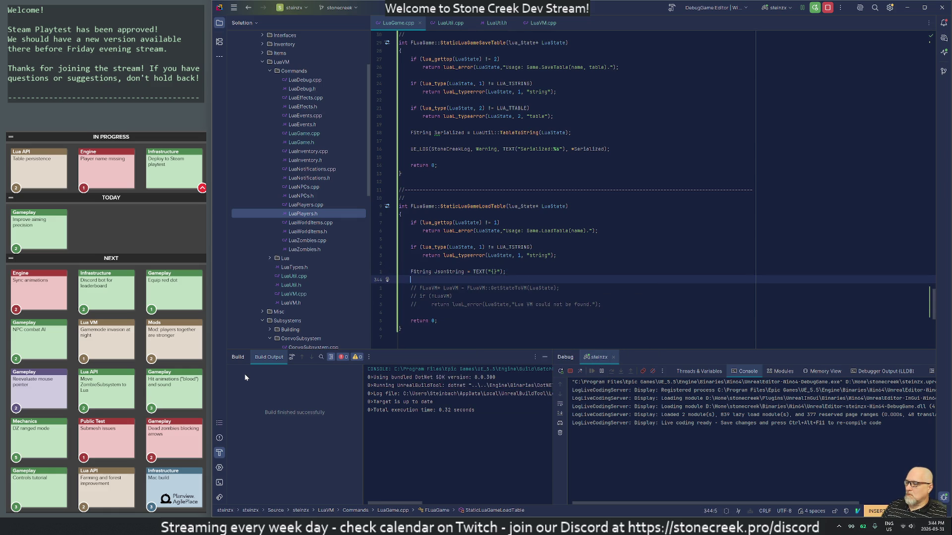
- Add the call LuaUtil::JsonToTable(LuaState, JsonObject); using autocomplete
{"action": "type", "text": "Util::"}
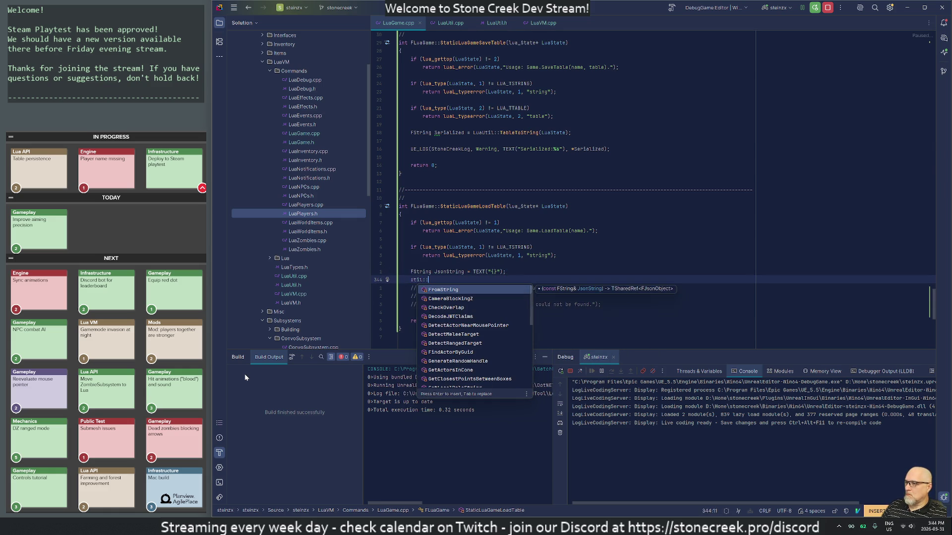
{"action": "key", "text": "BackSpace"}
{"action": "key", "text": "BackSpace"}
{"action": "key", "text": "BackSpace"}
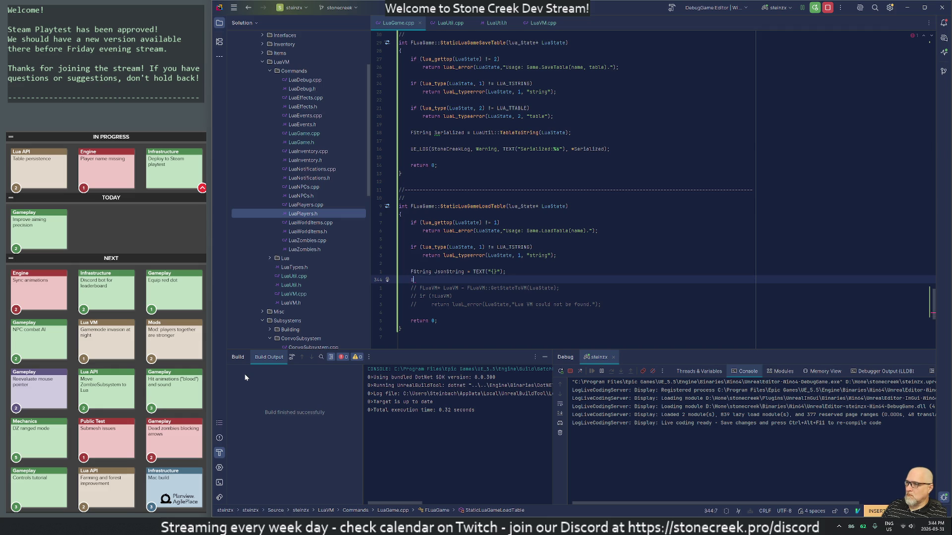
{"action": "type", "text": "LuaUtil:"}
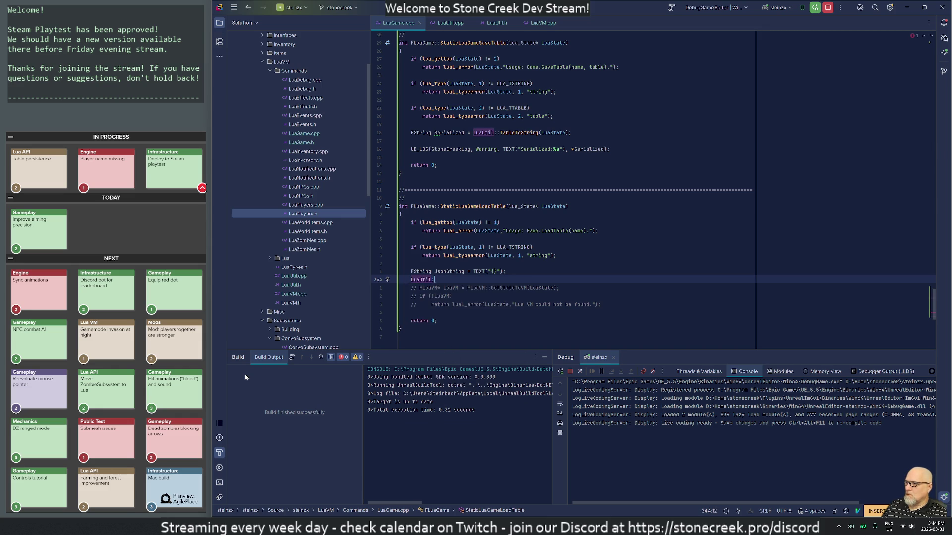
{"action": "type", "text": ":J"}
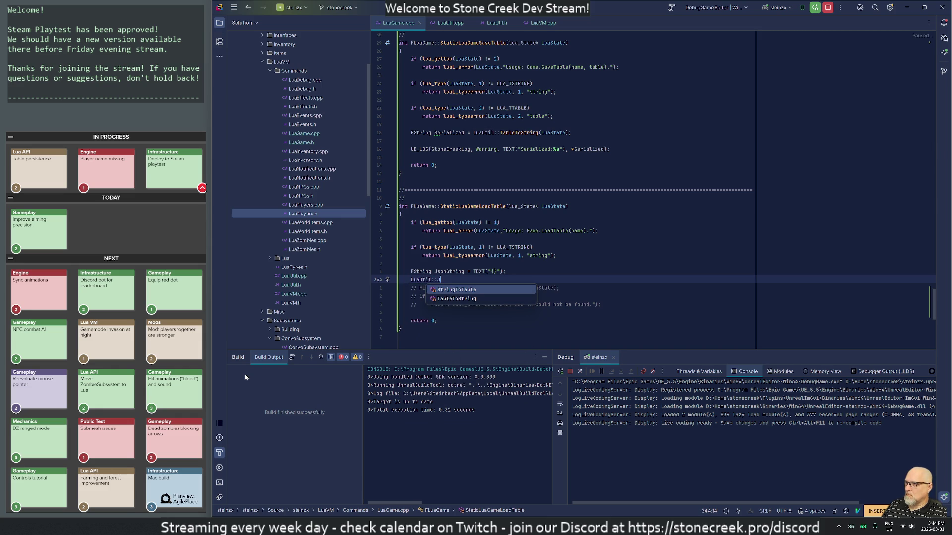
{"action": "key", "text": "Return"}
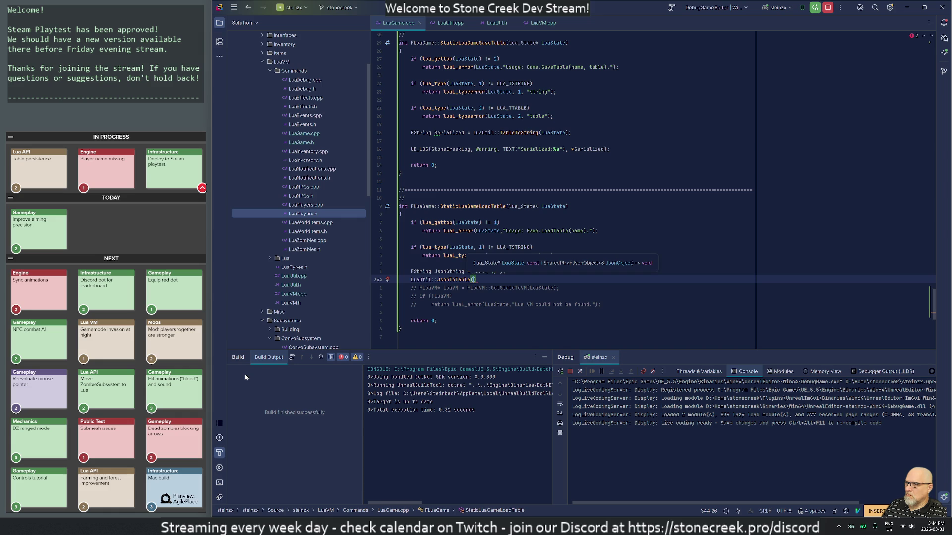
{"action": "type", "text": "LuaState,"}
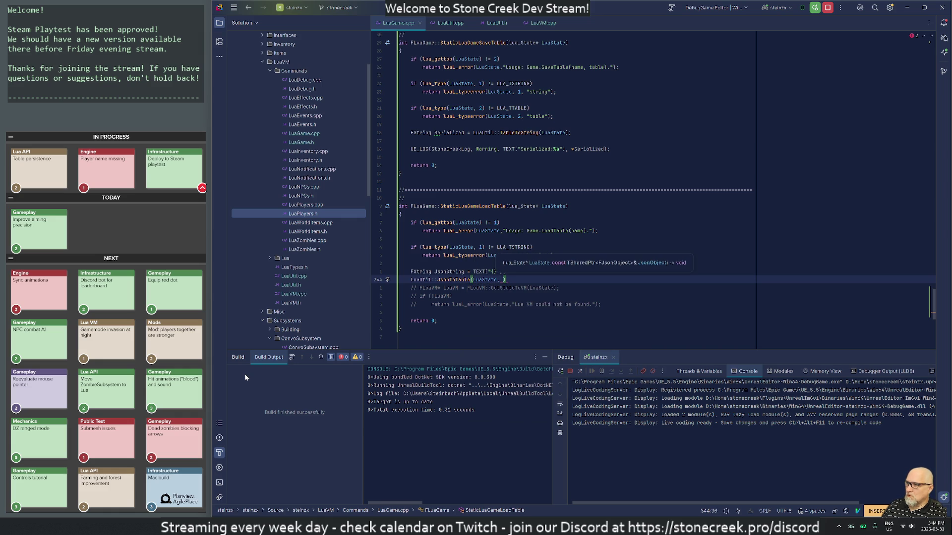
{"action": "type", "text": "JsonObject"}
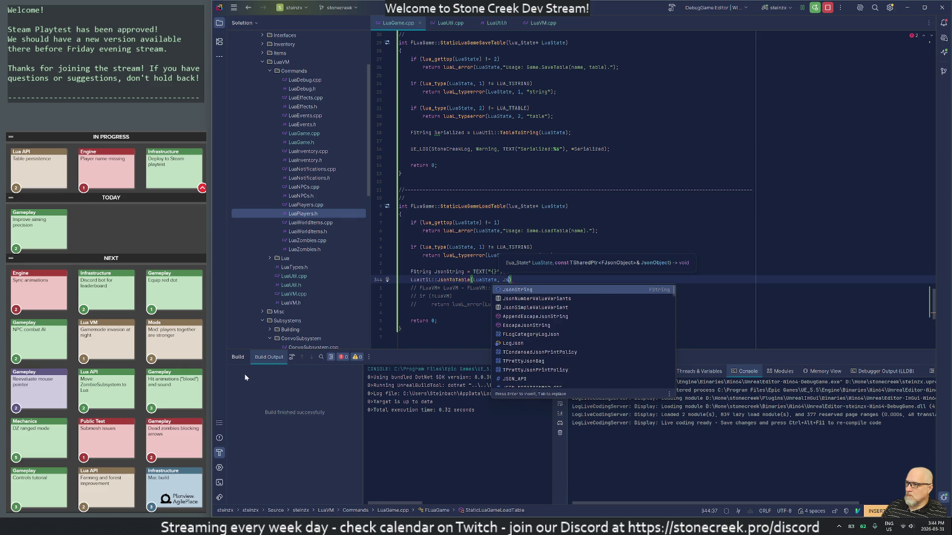
{"action": "type", "text": ");"}
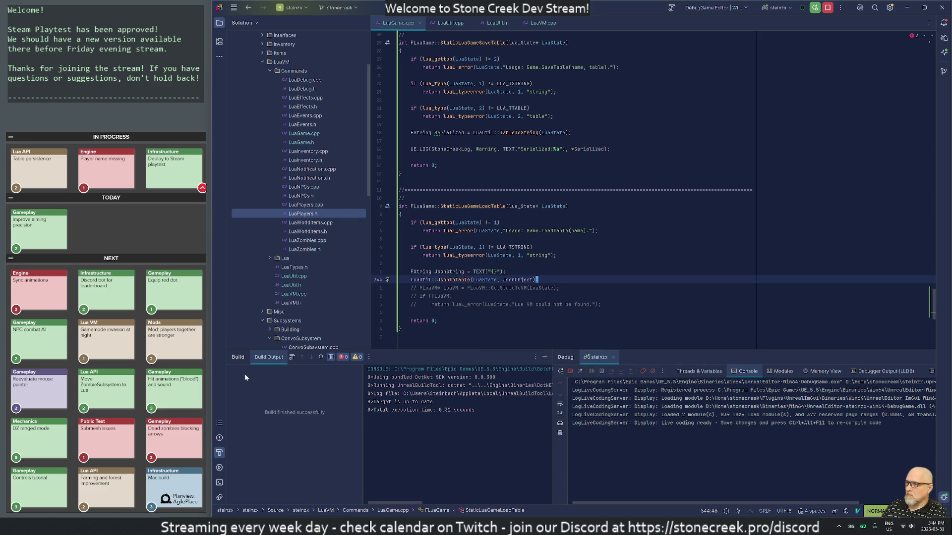
{"action": "key", "text": "Return"}
{"action": "key", "text": "Escape"}
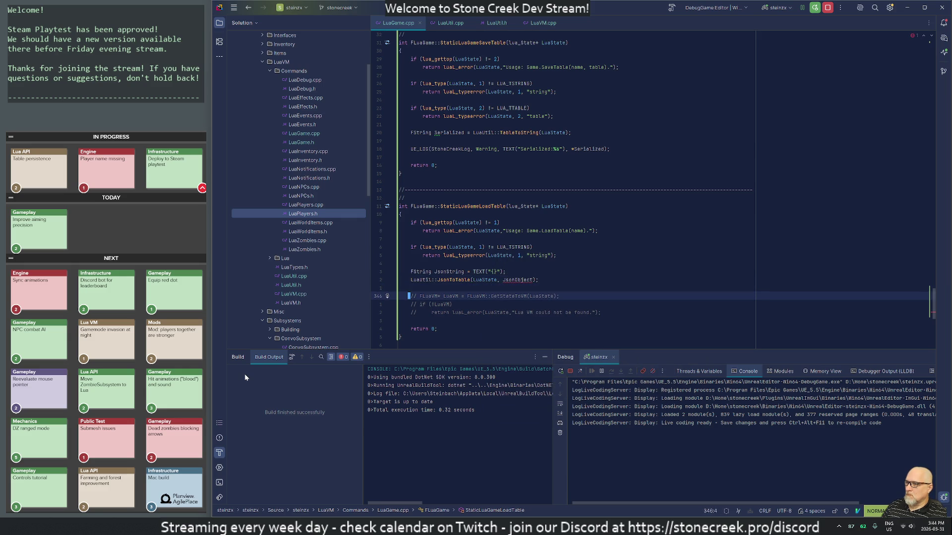
- Open a new line above the JsonToTable call and begin typing Util::
{"action": "key", "text": "k"}
{"action": "key", "text": "O"}
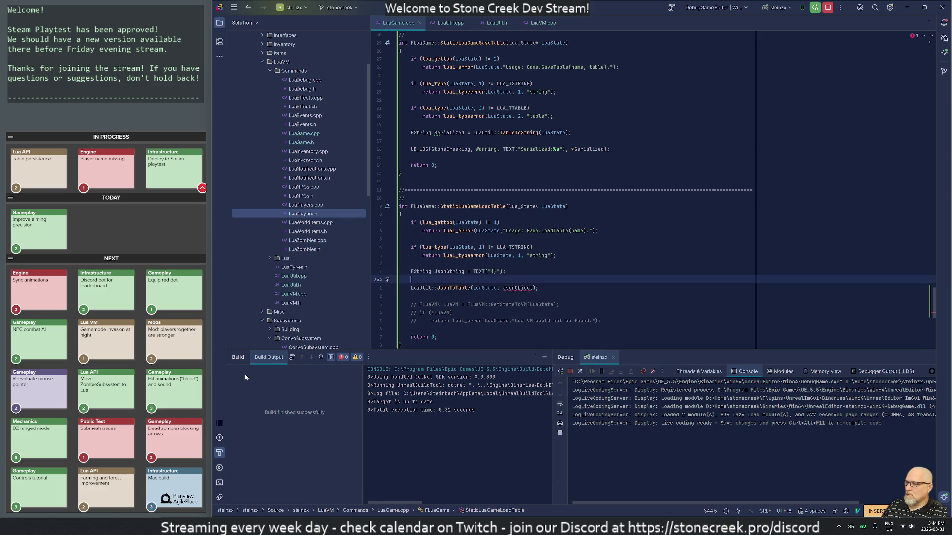
{"action": "type", "text": "Util::"}
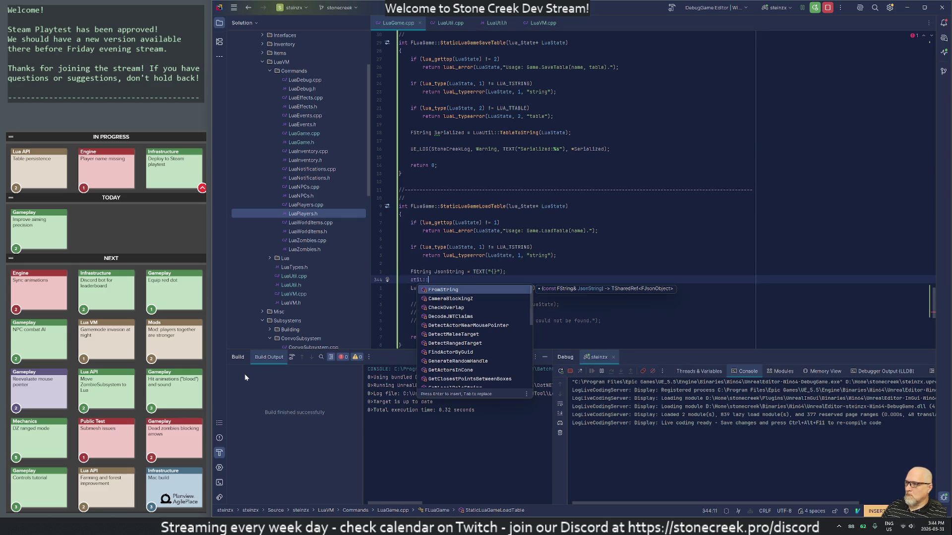
- Insert Util::FromString and give the line a TSharedPtr<FJsonObject> type
{"action": "key", "text": "Return"}
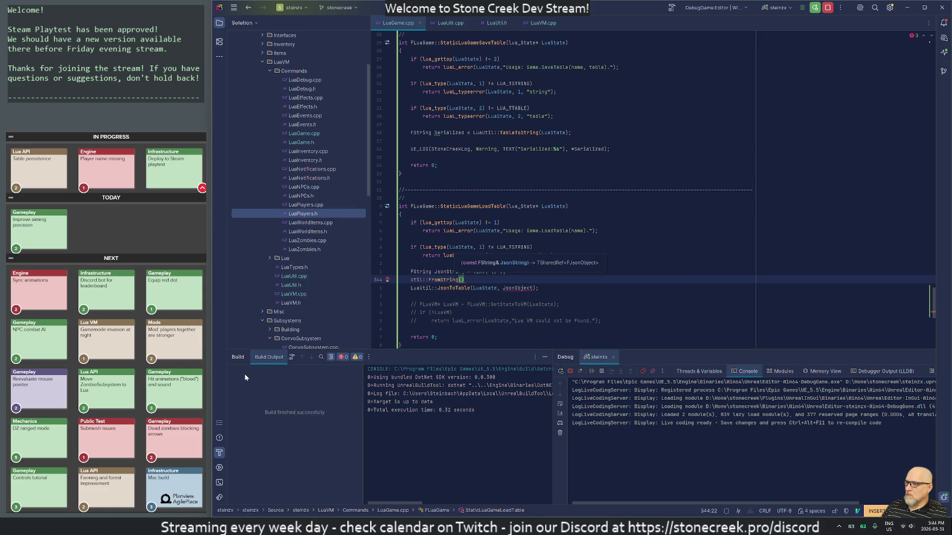
{"action": "key", "text": "Home"}
{"action": "type", "text": "F"}
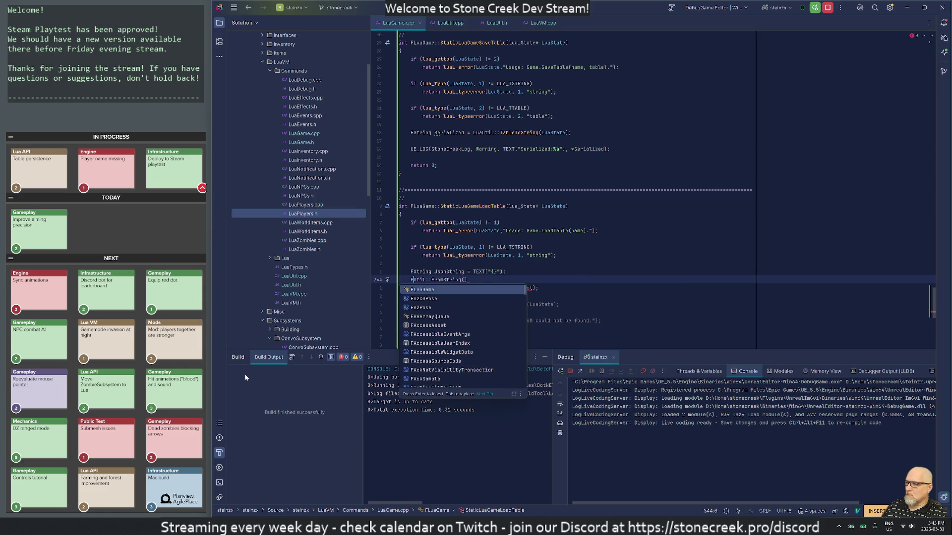
{"action": "type", "text": "Shared"}
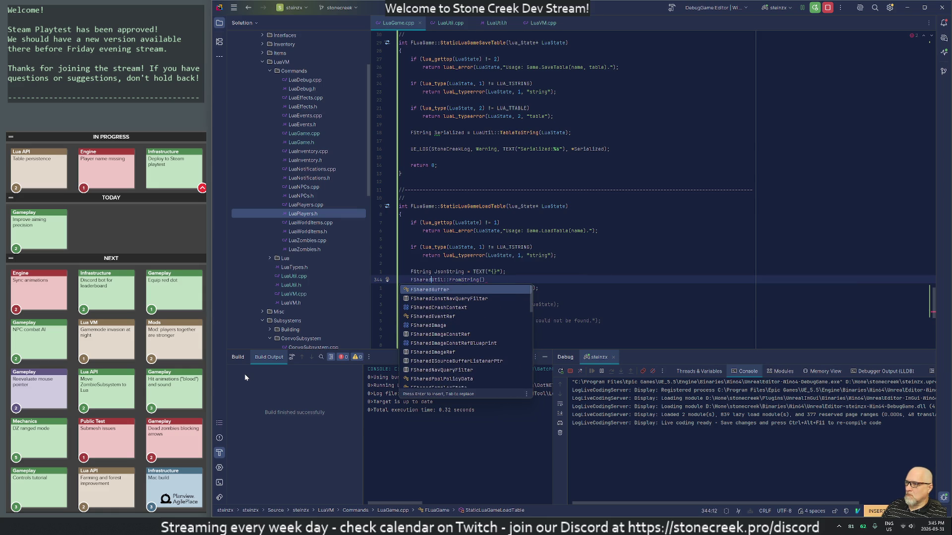
{"action": "type", "text": "Ptr<"}
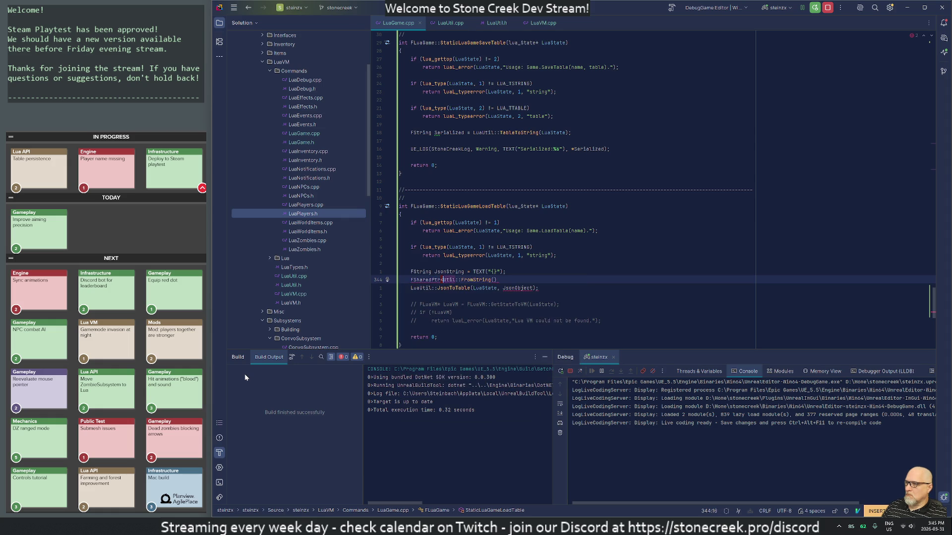
{"action": "key", "text": "Escape"}
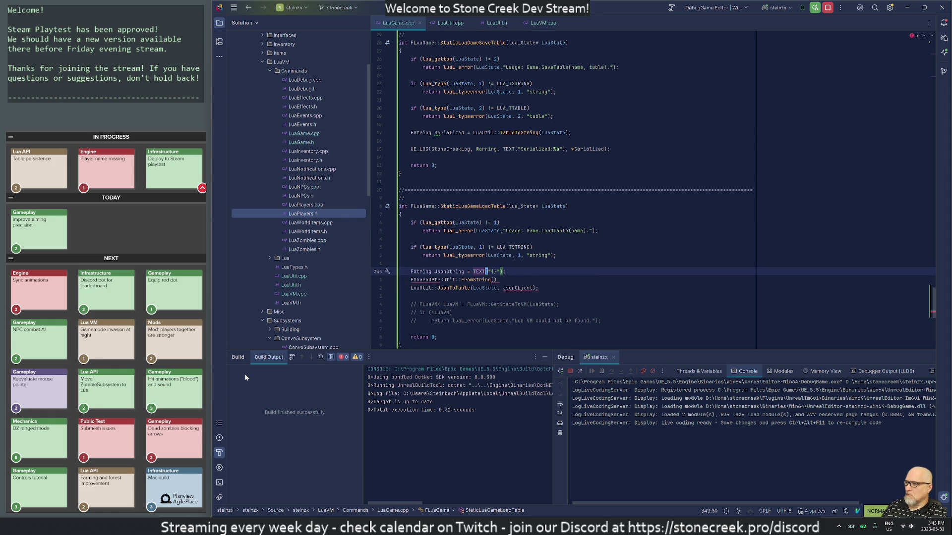
{"action": "key", "text": "b"}
{"action": "key", "text": "r"}
{"action": "key", "text": "shift+t"}
{"action": "key", "text": "w"}
{"action": "key", "text": "w"}
{"action": "type", "text": "i"}
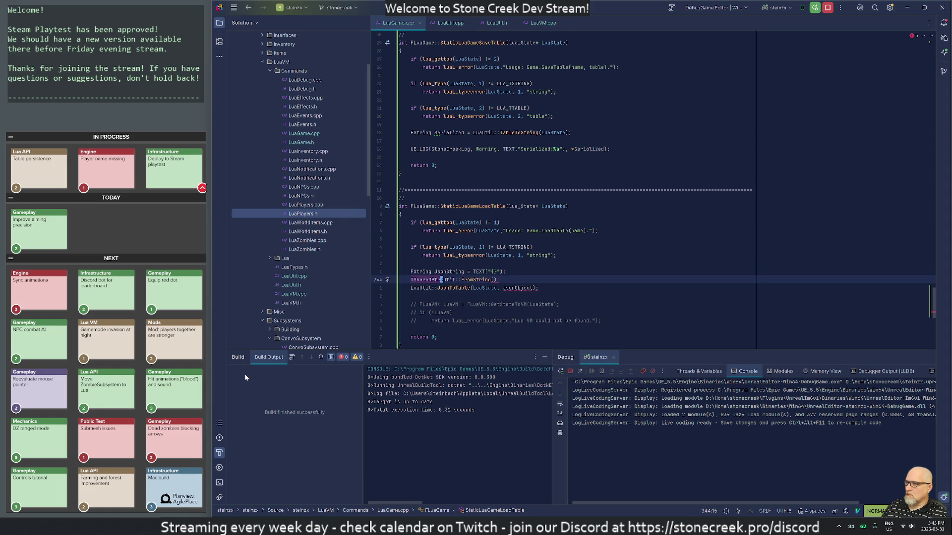
{"action": "type", "text": "FJsonObj"}
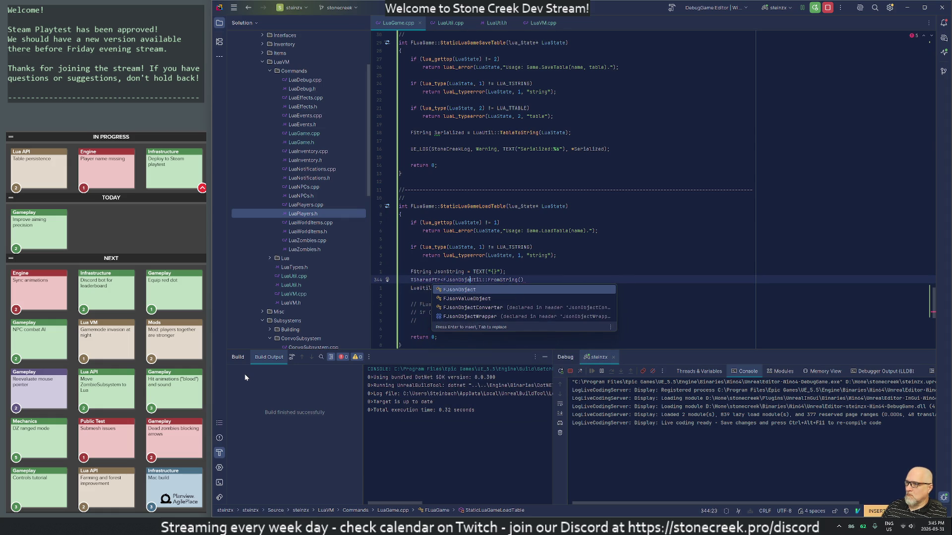
{"action": "key", "text": "Return"}
- Name the variable JsonObject and pass TEXT("{}") to FromString
{"action": "type", "text": "> Json"}
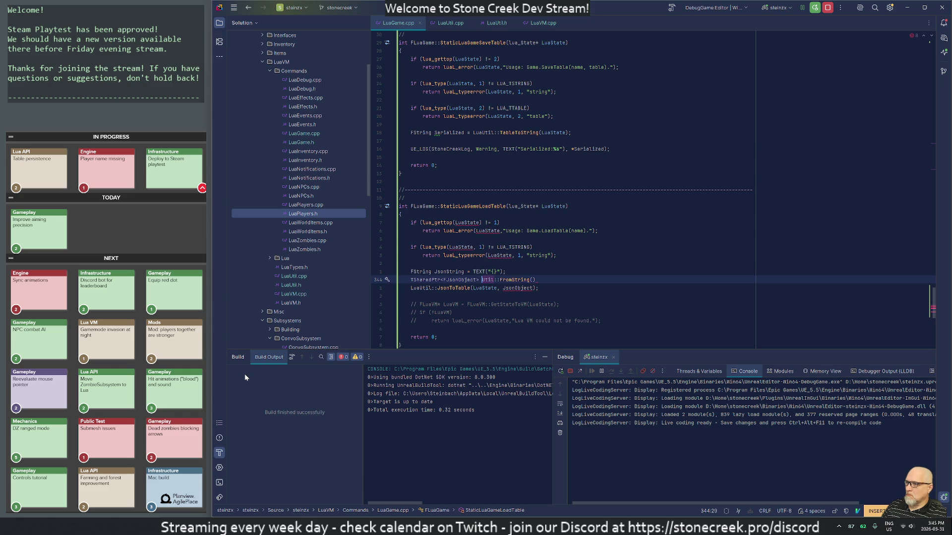
{"action": "type", "text": "Object ="}
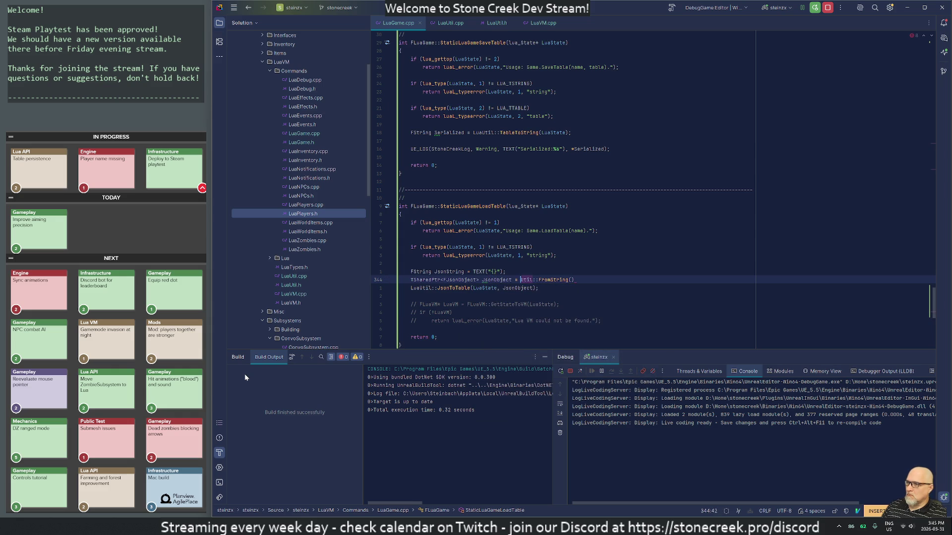
{"action": "key", "text": "End"}
{"action": "type", "text": "TE"}
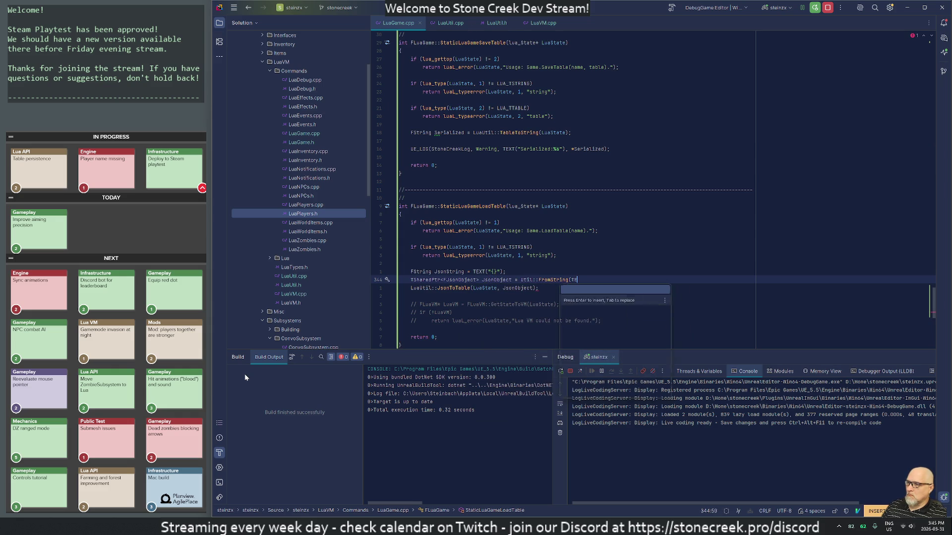
{"action": "type", "text": "XT(\"{}\"));"}
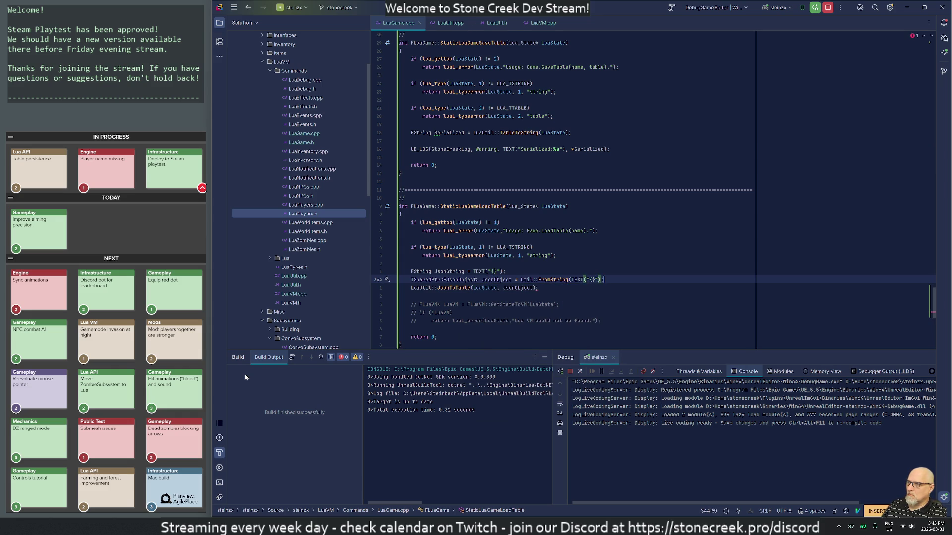
{"action": "key", "text": "End"}
{"action": "type", "text": ");"}
- Delete the redundant JsonString line and fix the TSharedPtr line's closing semicolon
{"action": "key", "text": "Escape"}
{"action": "key", "text": "k"}
{"action": "key", "text": "d"}
{"action": "key", "text": "d"}
{"action": "key", "text": "j"}
{"action": "key", "text": "k"}
{"action": "key", "text": "shift+a"}
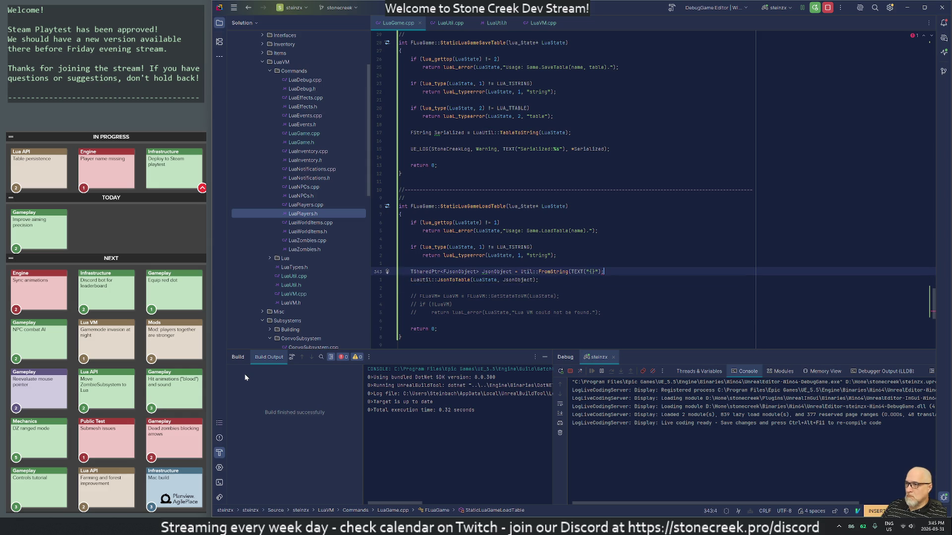
{"action": "key", "text": "BackSpace"}
{"action": "type", "text": ";"}
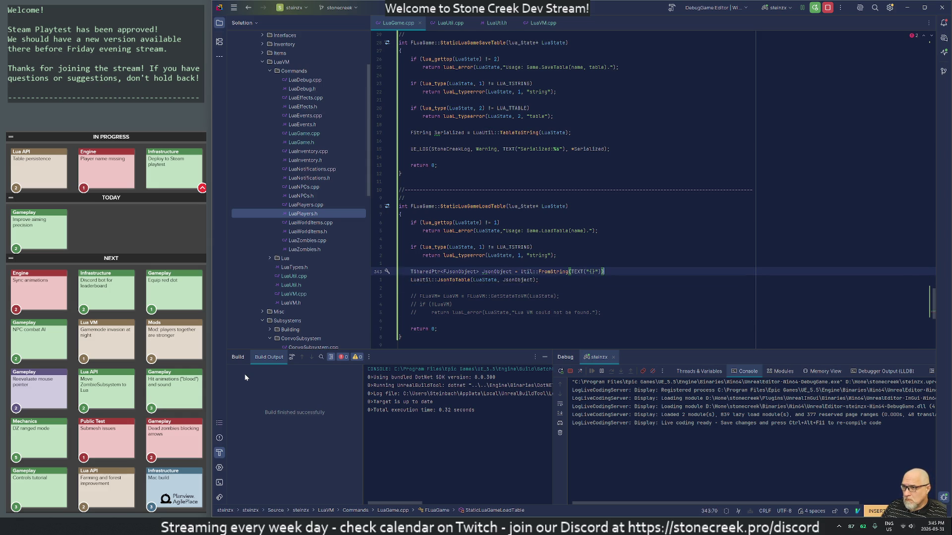
{"action": "key", "text": "Escape"}
{"action": "key", "text": "j"}
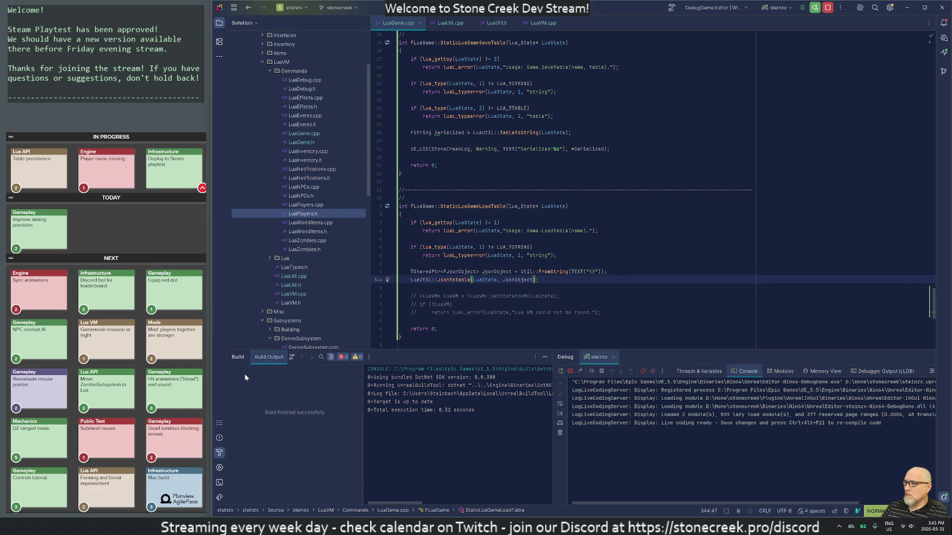
- Delete the four commented-out LuaVM lines at the end of LoadTable
{"action": "key", "text": "j"}
{"action": "key", "text": "j"}
{"action": "key", "text": "shift+v"}
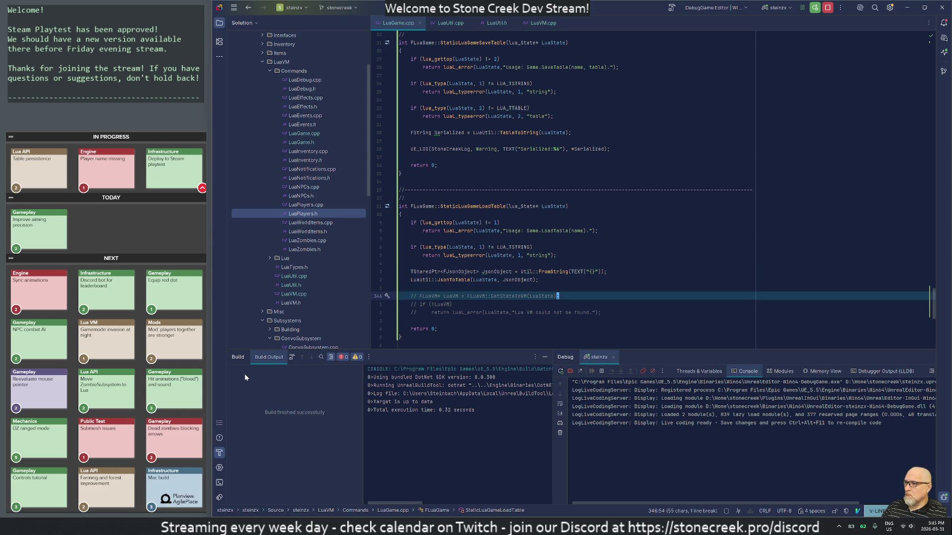
{"action": "key", "text": "j"}
{"action": "key", "text": "j"}
{"action": "key", "text": "j"}
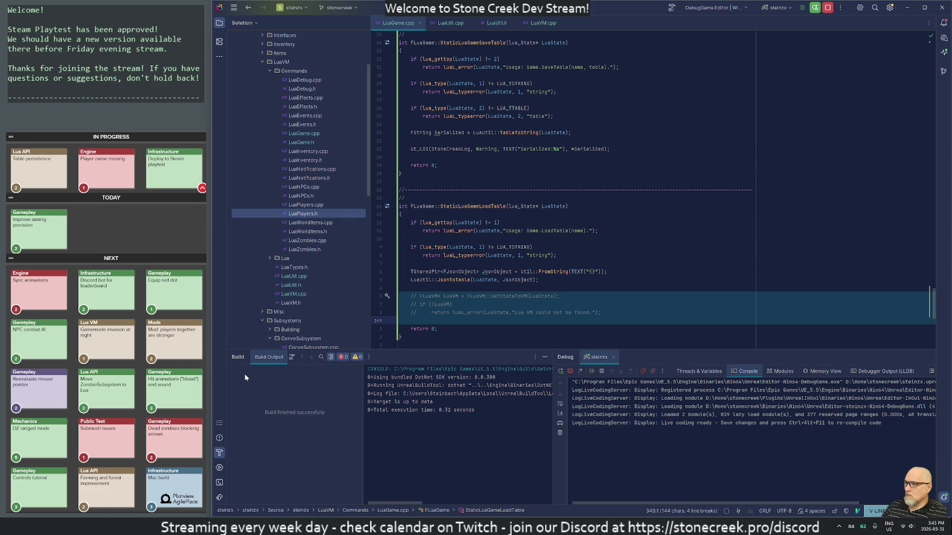
{"action": "key", "text": "d"}
- Switch from LuaGame.cpp to the LuaUtil.cpp tab
{"action": "key", "text": "w"}
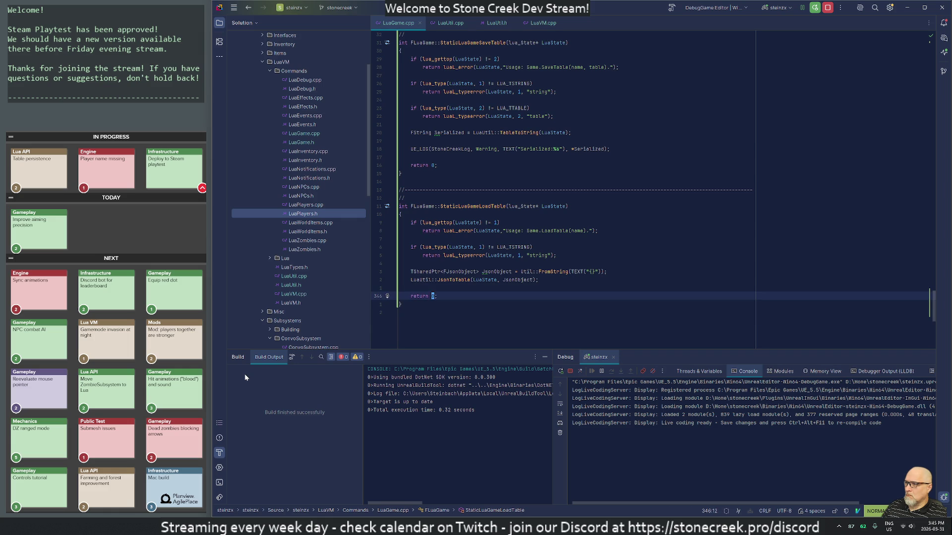
{"action": "key", "text": "k"}
{"action": "key", "text": "k"}
{"action": "key", "text": "g"}
{"action": "key", "text": "t"}
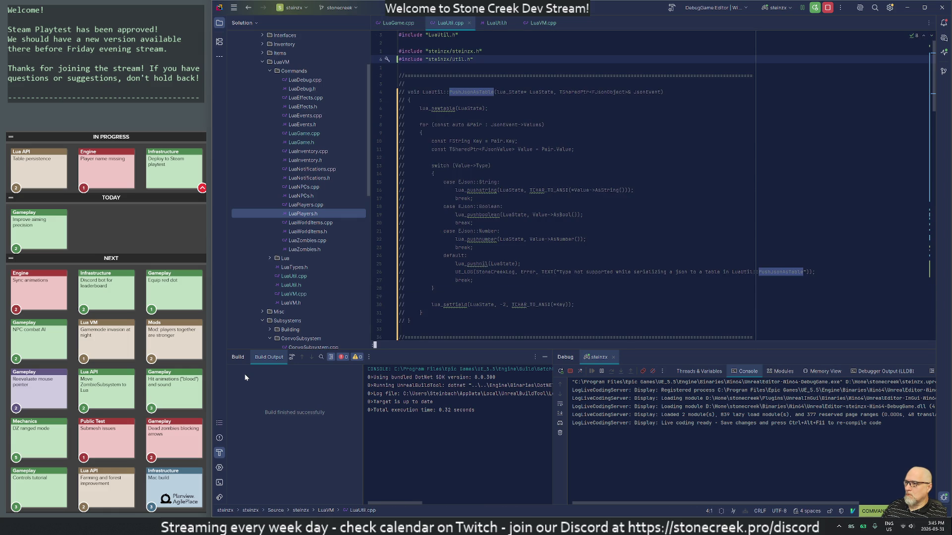
- Return to LuaGame.cpp and jump to the JsonToTable definition in LuaUtil.cpp
{"action": "key", "text": "g"}
{"action": "key", "text": "T"}
{"action": "key", "text": "g"}
{"action": "key", "text": "d"}
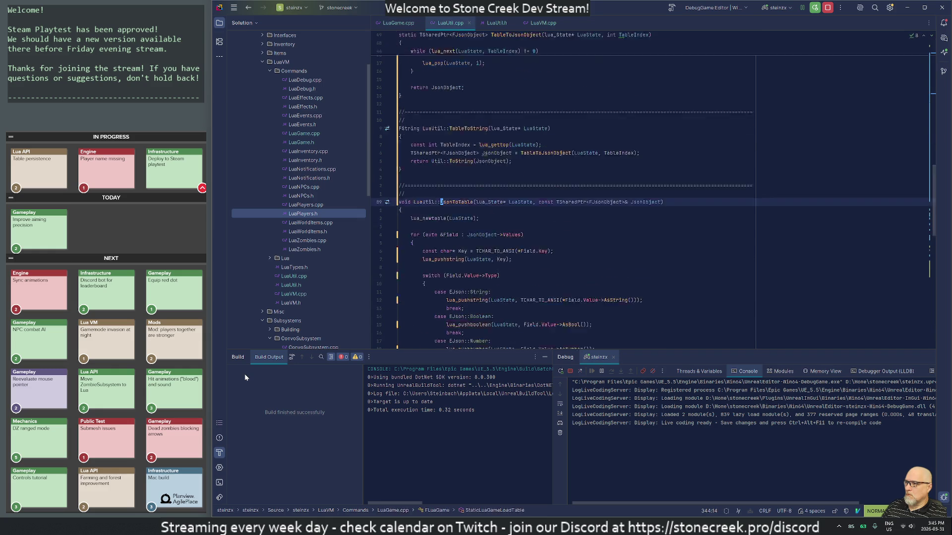
{"action": "key", "text": "ctrl+o"}
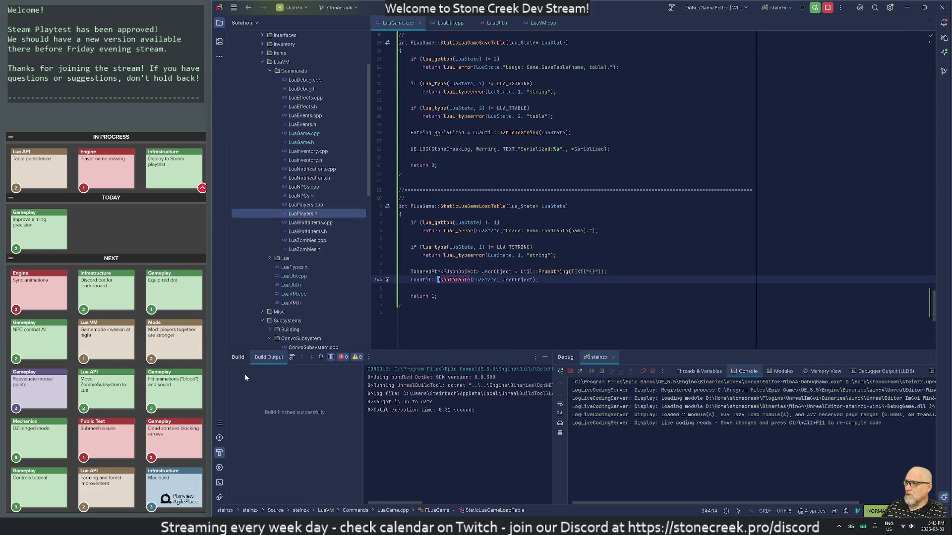
{"action": "key", "text": "g"}
{"action": "key", "text": "d"}
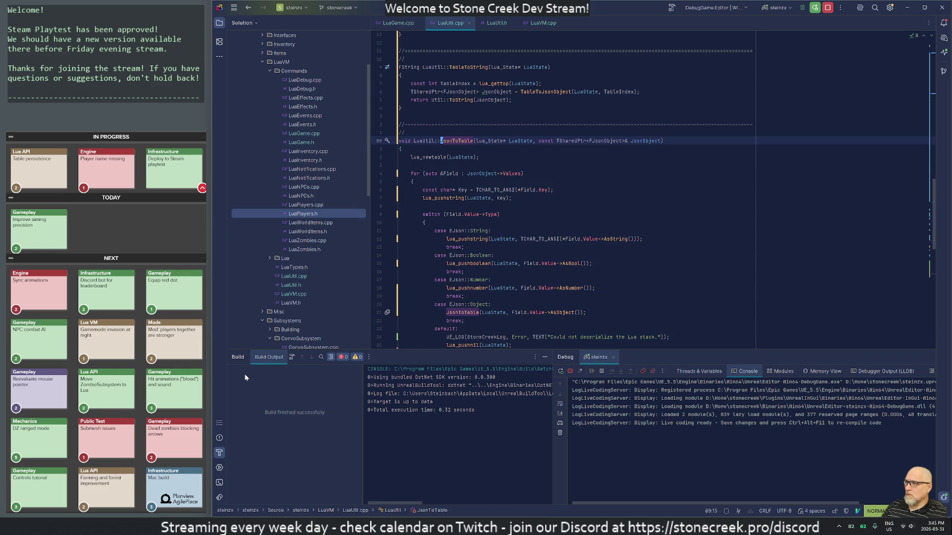
- Step through the JsonToTable body down to the TableToString return line
{"action": "key", "text": "j"}
{"action": "key", "text": "j"}
{"action": "key", "text": "j"}
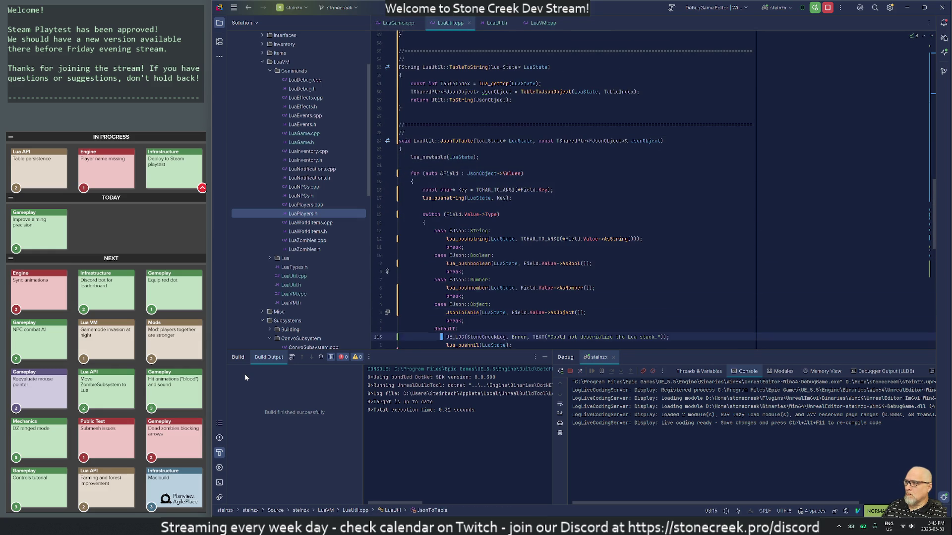
{"action": "key", "text": "j"}
{"action": "key", "text": "j"}
{"action": "key", "text": "j"}
{"action": "key", "text": "k"}
{"action": "key", "text": "k"}
{"action": "key", "text": "k"}
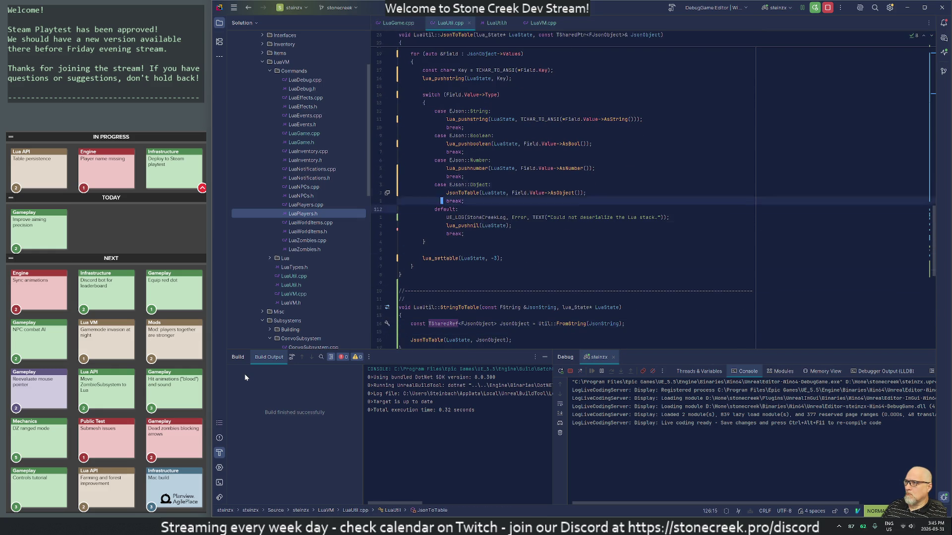
{"action": "key", "text": "k"}
{"action": "key", "text": "k"}
{"action": "key", "text": "k"}
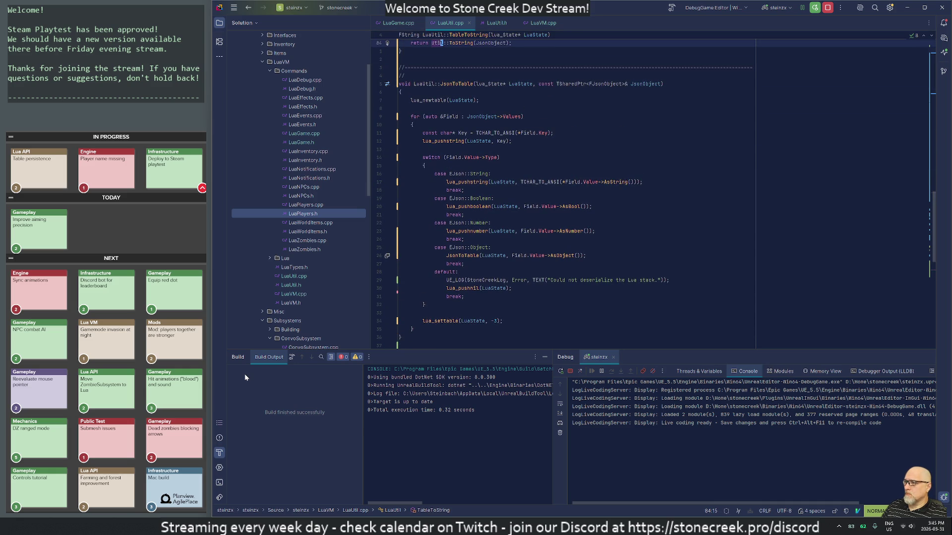
{"action": "key", "text": "j"}
{"action": "key", "text": "j"}
{"action": "key", "text": "j"}
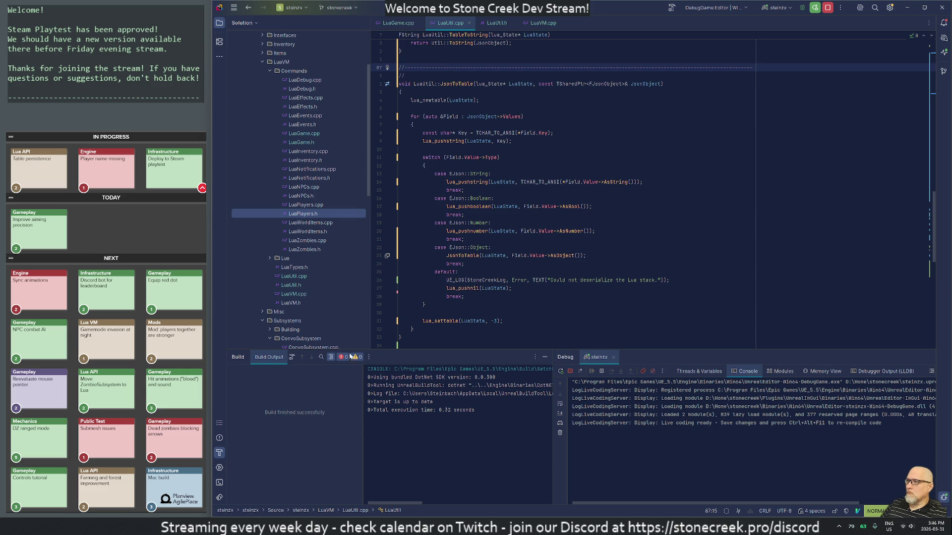
{"action": "scroll", "coordinate": [595, 198], "scroll_direction": "up", "scroll_amount": 15}
{"action": "scroll", "coordinate": [595, 199], "scroll_direction": "up", "scroll_amount": 2}
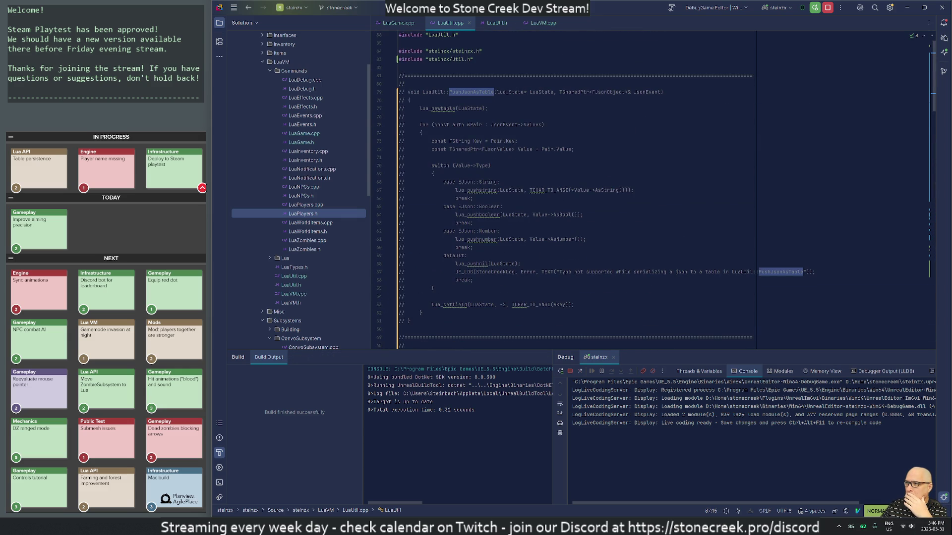
{"action": "scroll", "coordinate": [595, 198], "scroll_direction": "down", "scroll_amount": 20}
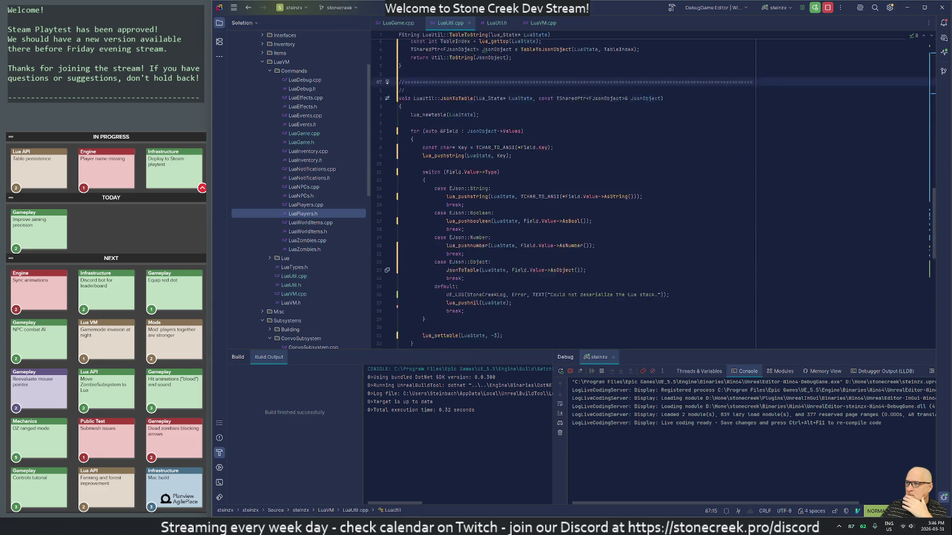
{"action": "scroll", "coordinate": [595, 199], "scroll_direction": "down", "scroll_amount": 1}
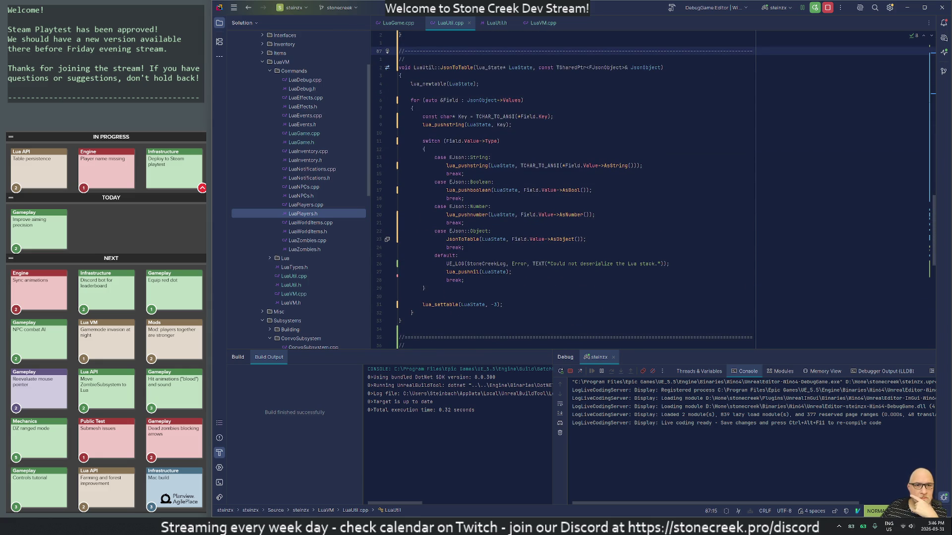
{"action": "key", "text": "alt+Tab"}
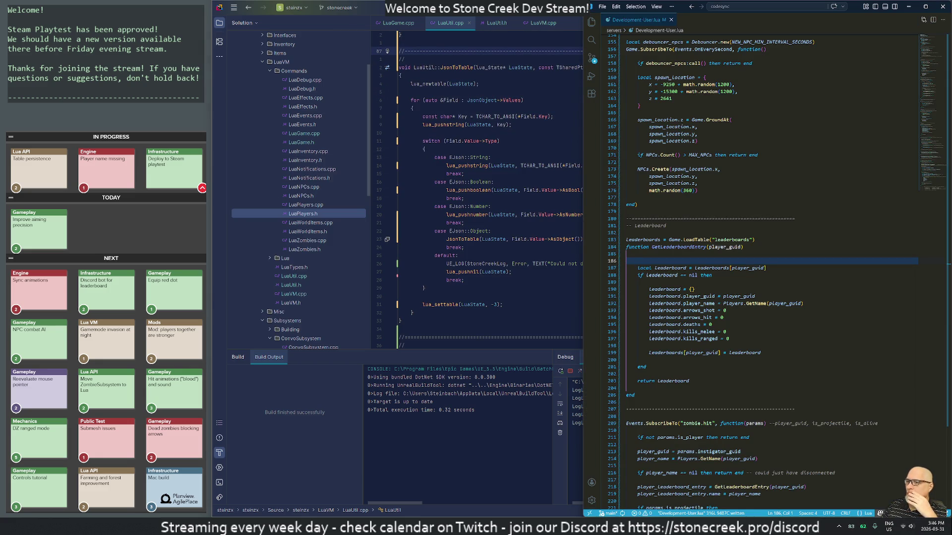
- Insert '{} --' before Game.LoadTable("leaderboards") on line 183 and save the Lua script
{"action": "scroll", "coordinate": [484, 189], "scroll_direction": "down", "scroll_amount": 3}
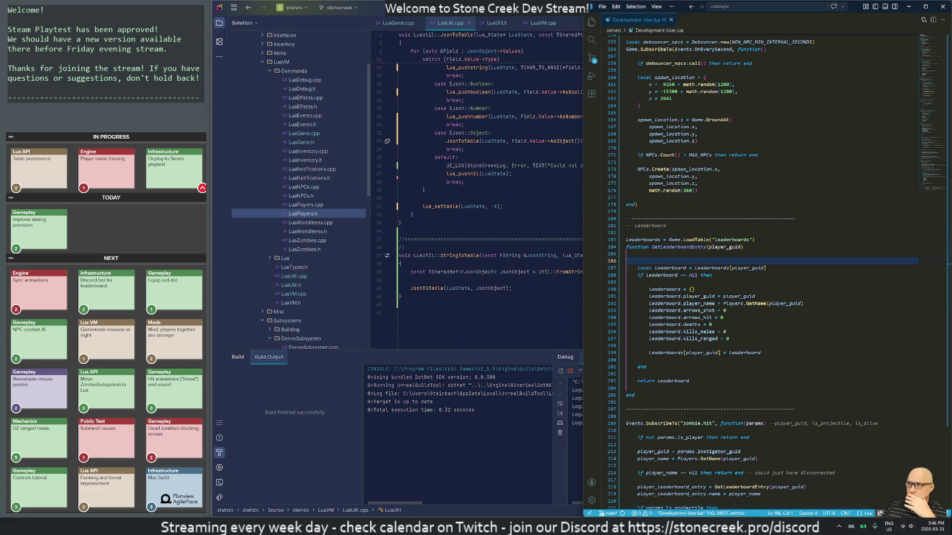
{"action": "scroll", "coordinate": [758, 273], "scroll_direction": "up", "scroll_amount": 10}
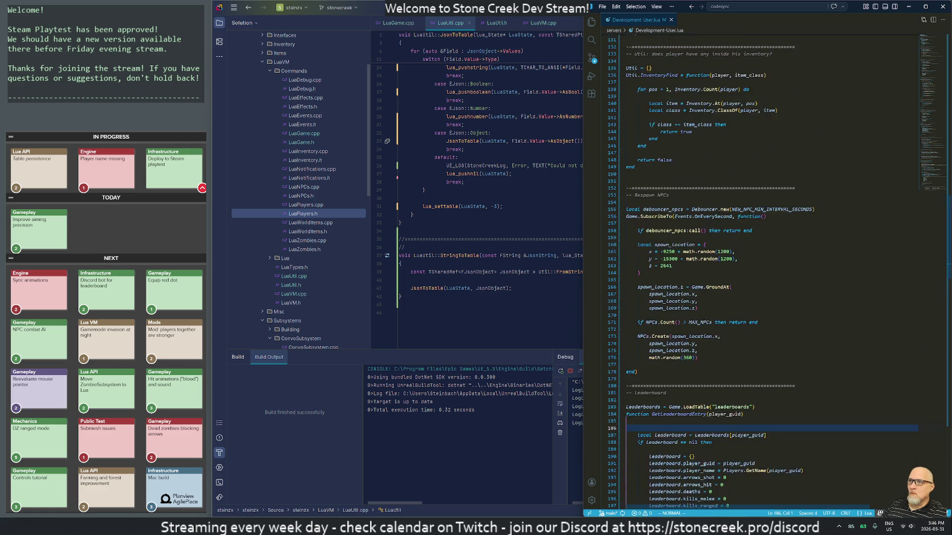
{"action": "scroll", "coordinate": [758, 272], "scroll_direction": "up", "scroll_amount": 3}
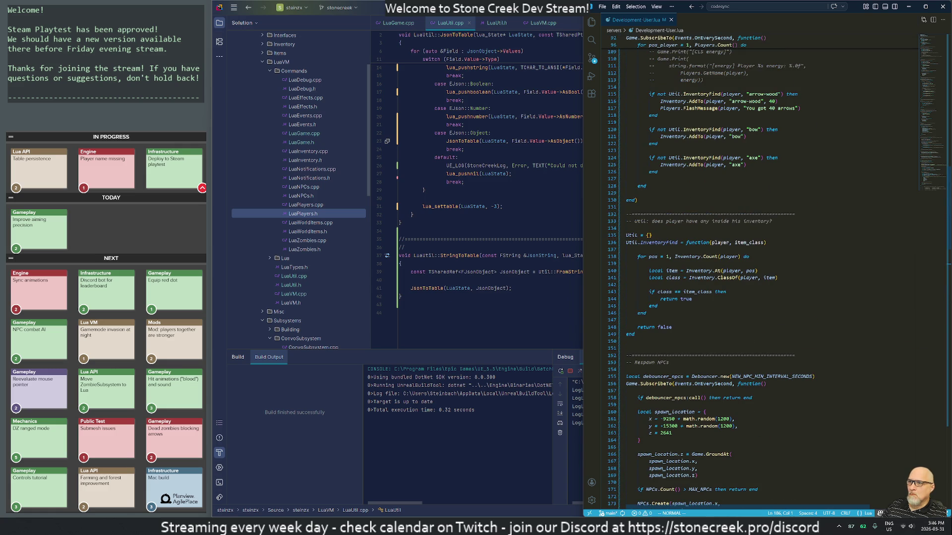
{"action": "scroll", "coordinate": [759, 278], "scroll_direction": "down", "scroll_amount": 5}
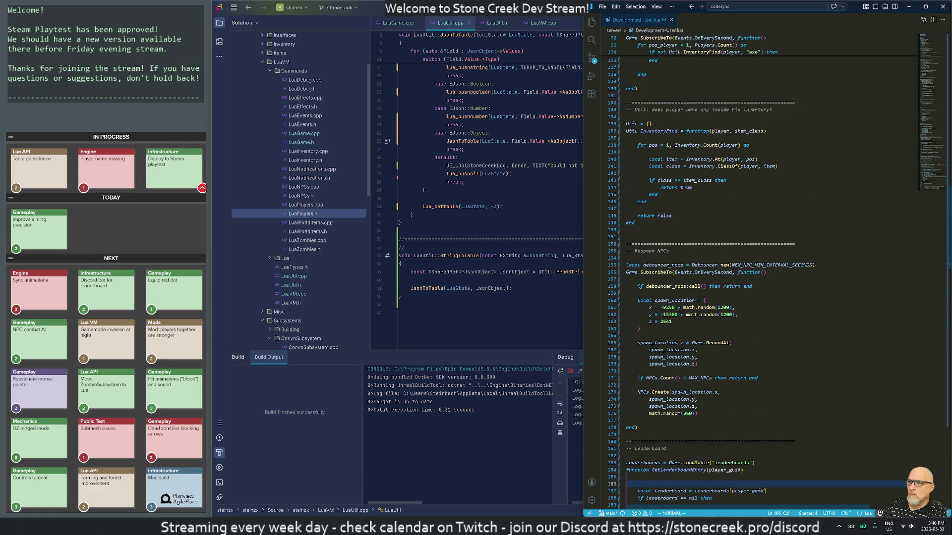
{"action": "scroll", "coordinate": [758, 275], "scroll_direction": "down", "scroll_amount": 14}
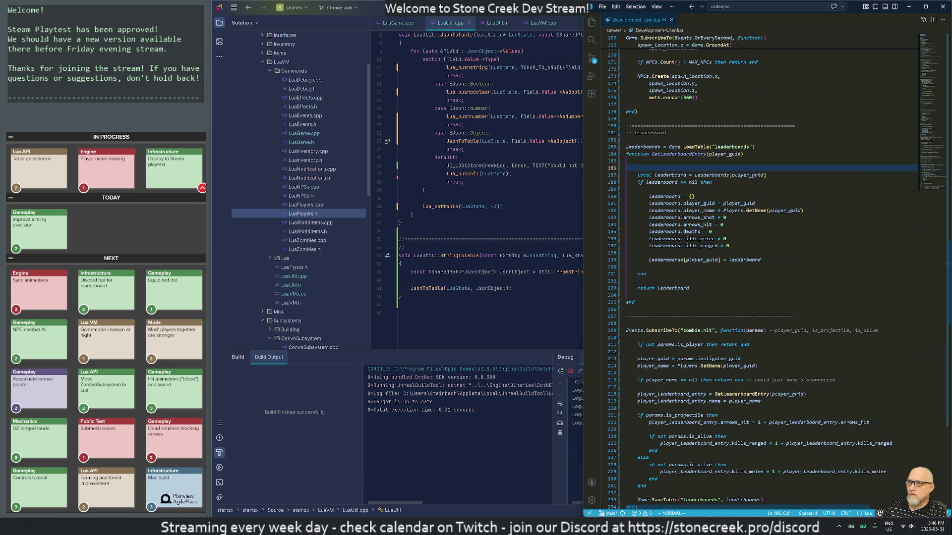
{"action": "left_click", "coordinate": [672, 147]}
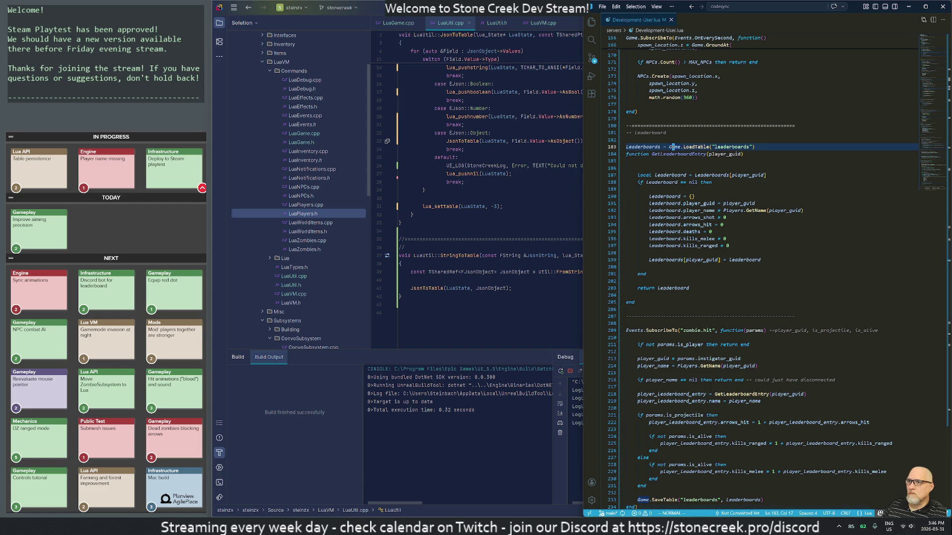
{"action": "type", "text": "{} --"}
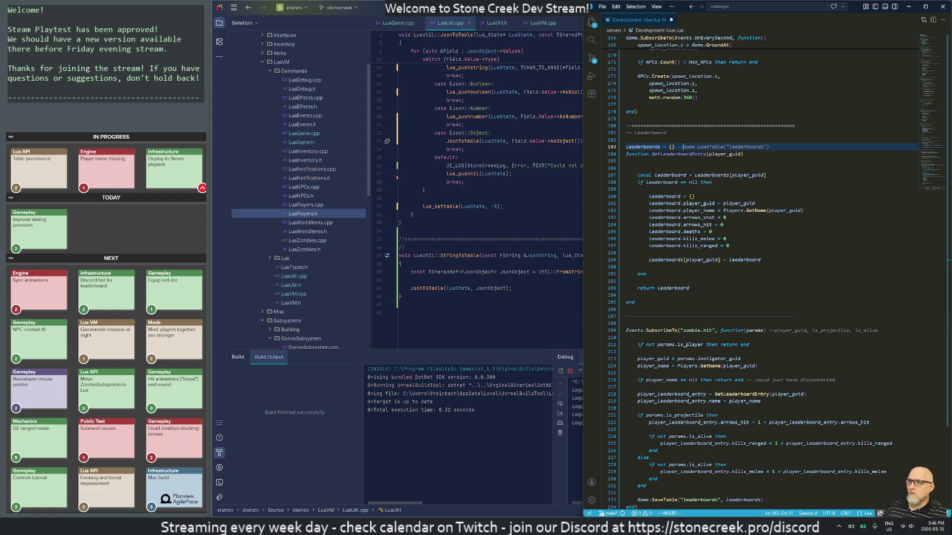
{"action": "key", "text": "ctrl+s"}
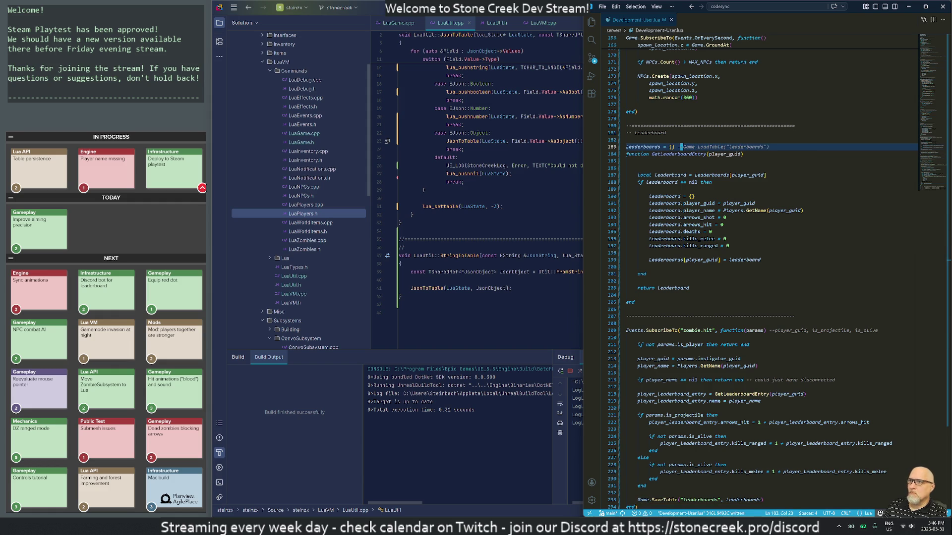
{"action": "key", "text": "alt+Tab"}
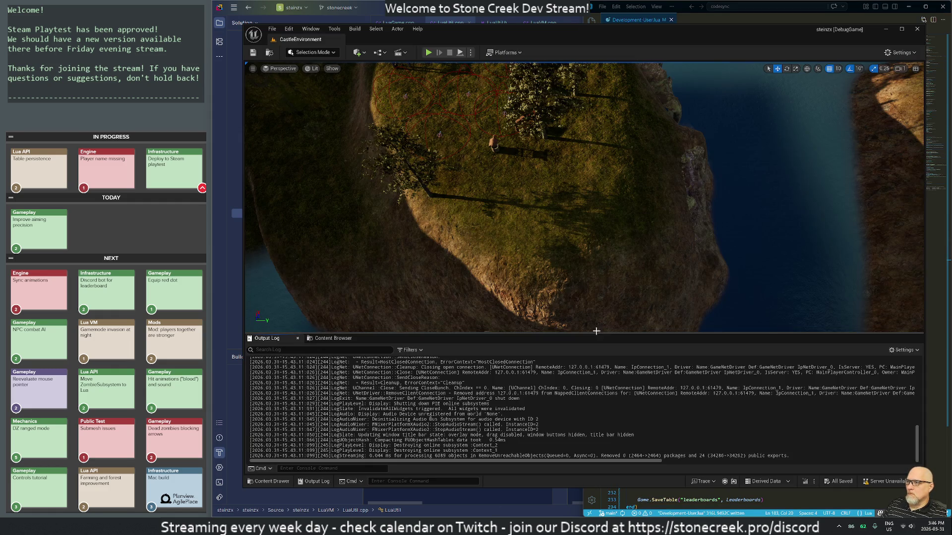
- Start play-in-editor and re-save the Lua script so the game hot-reloads it
{"action": "left_click", "coordinate": [428, 52]}
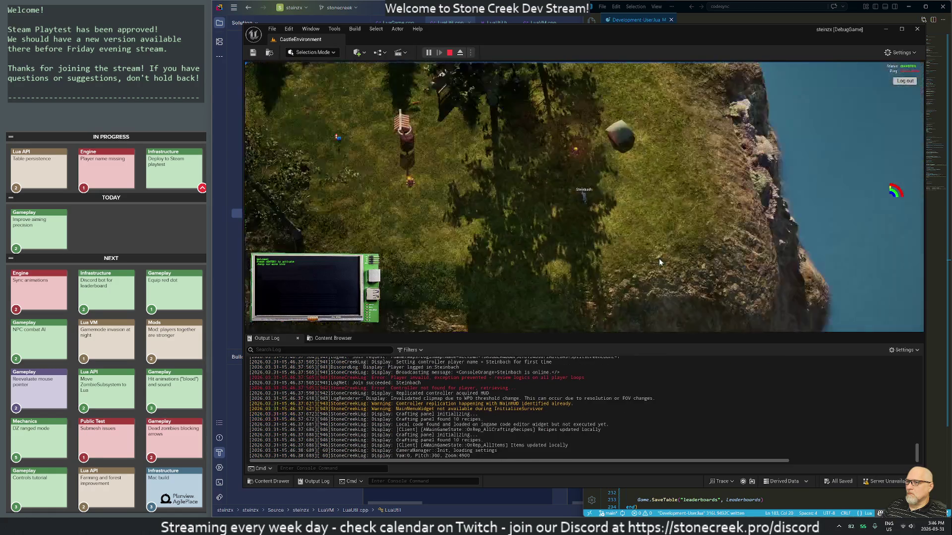
{"action": "key", "text": "alt+Tab"}
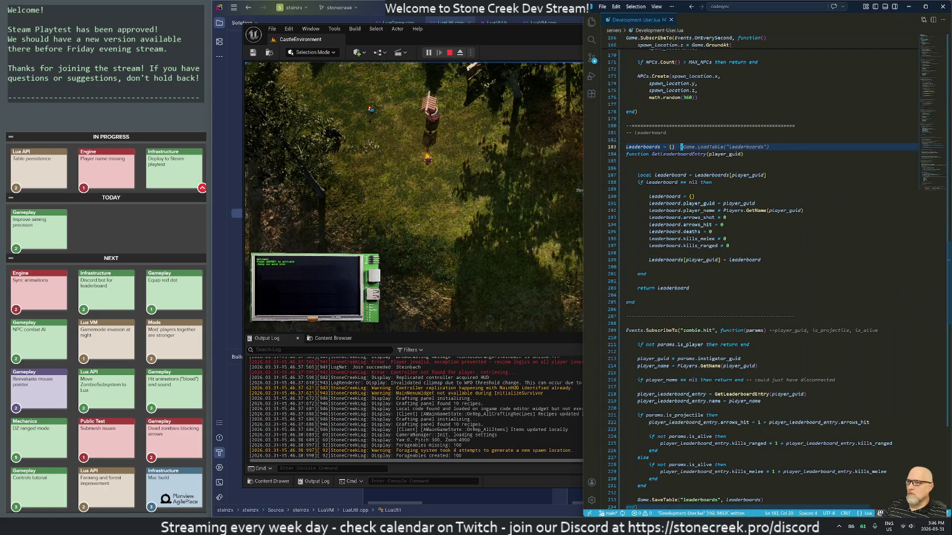
{"action": "type", "text": "-"}
{"action": "key", "text": "ctrl+s"}
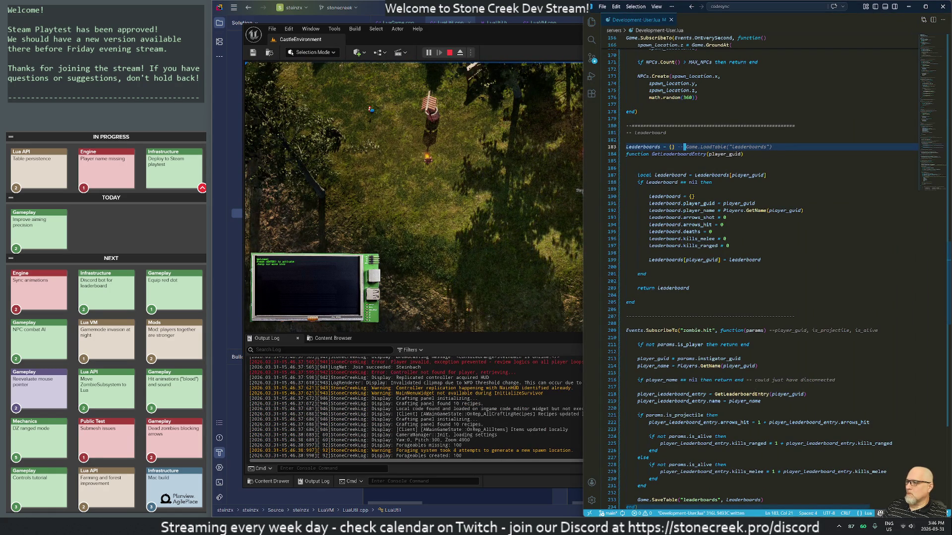
{"action": "left_click", "coordinate": [553, 225]}
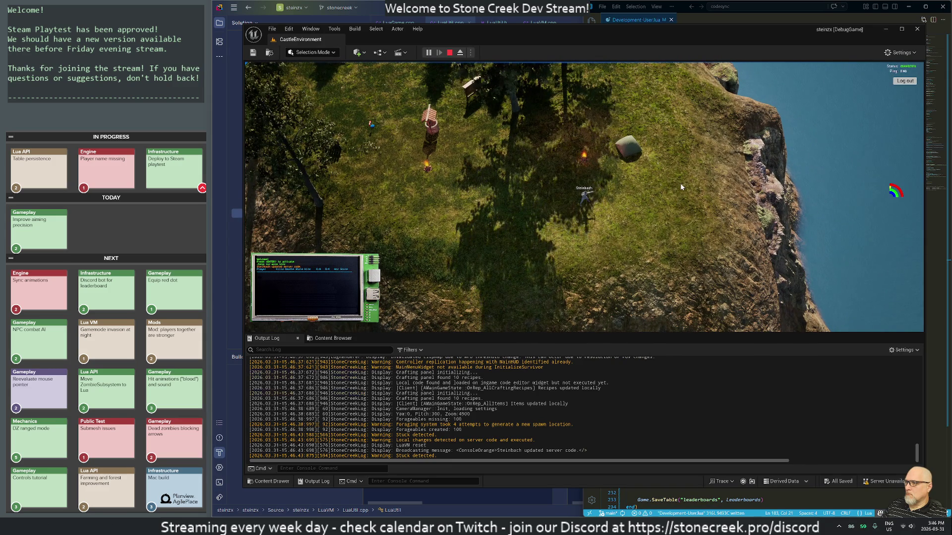
- Shoot three arrows so arrows_shot rises in the log, then stop the session
{"action": "left_click", "coordinate": [624, 204]}
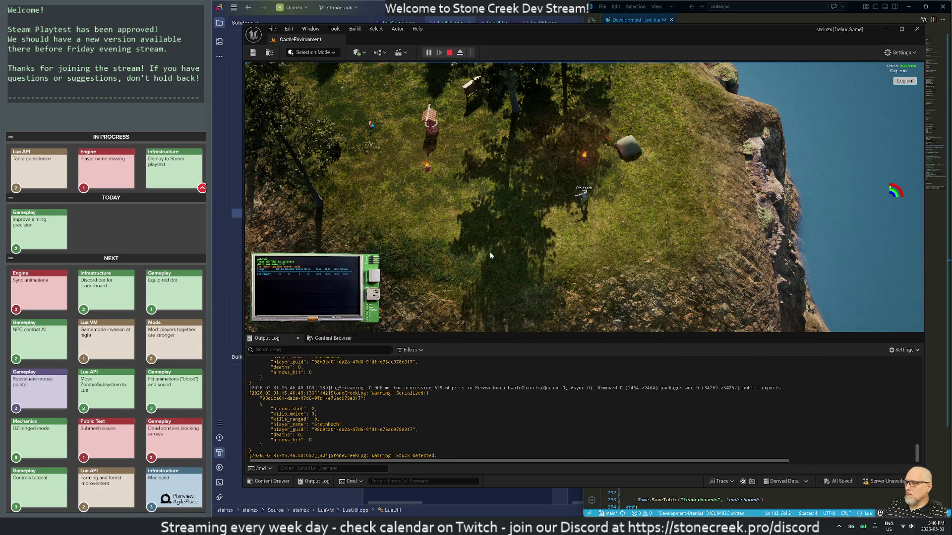
{"action": "left_click", "coordinate": [441, 223]}
{"action": "left_click", "coordinate": [436, 185]}
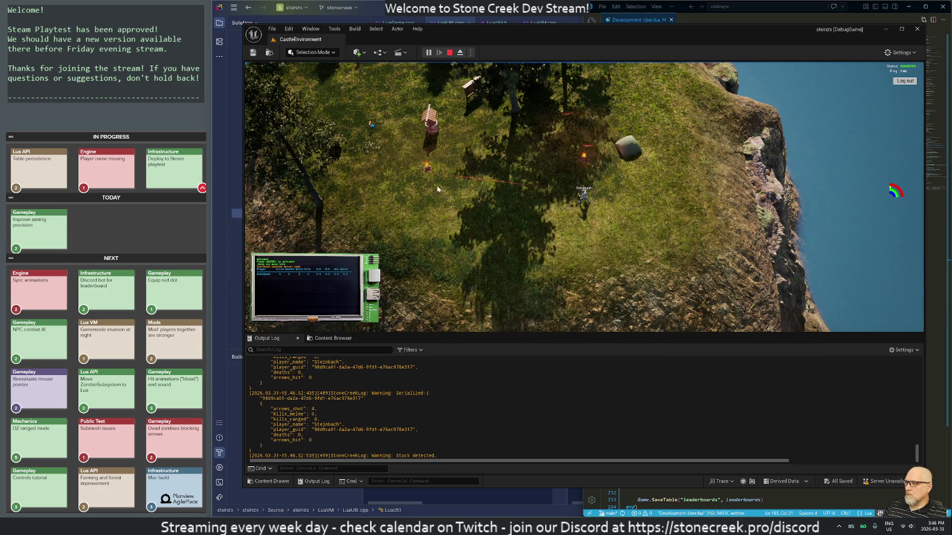
{"action": "left_click", "coordinate": [449, 52]}
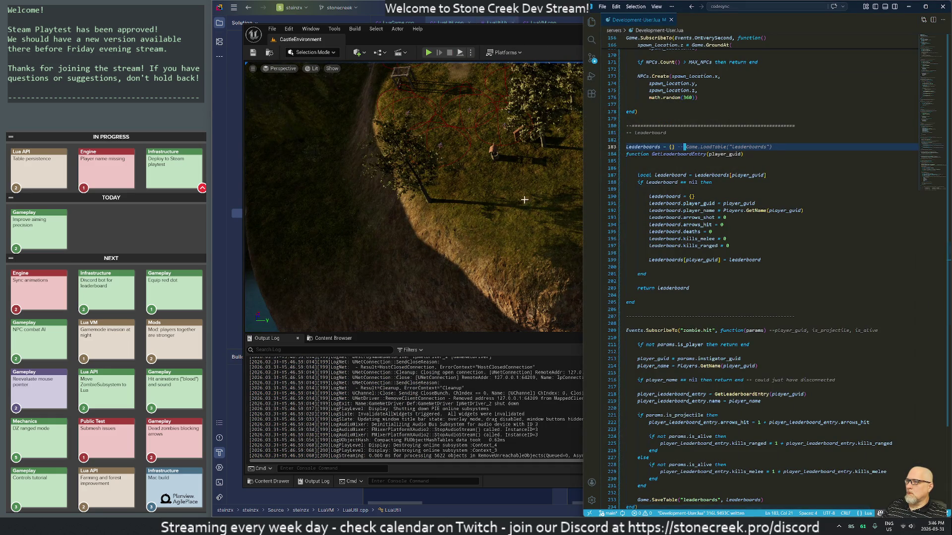
{"action": "left_click", "coordinate": [307, 511]}
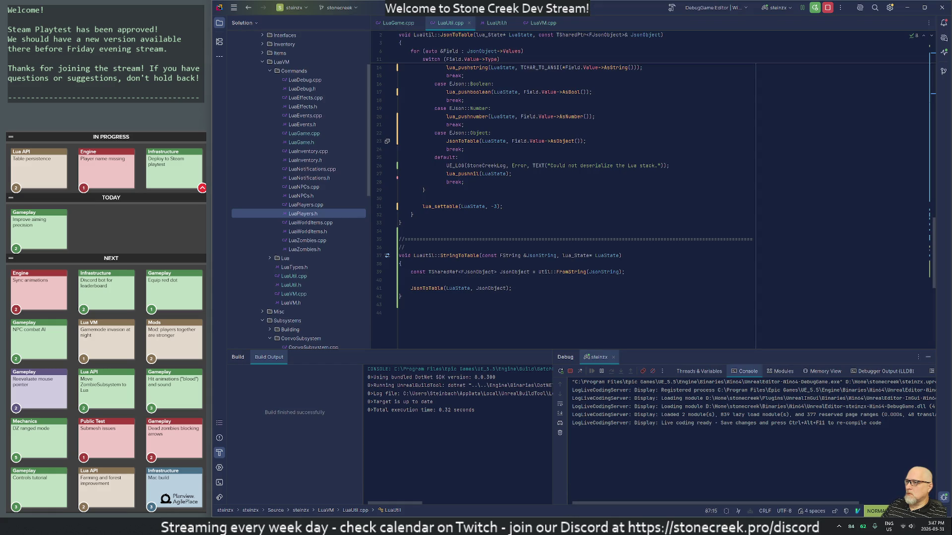
- Find the 'warning.*ser' log line in LuaGame.cpp and comment out that UE_LOG
{"action": "left_click", "coordinate": [400, 264]}
{"action": "type", "text": "warning"}
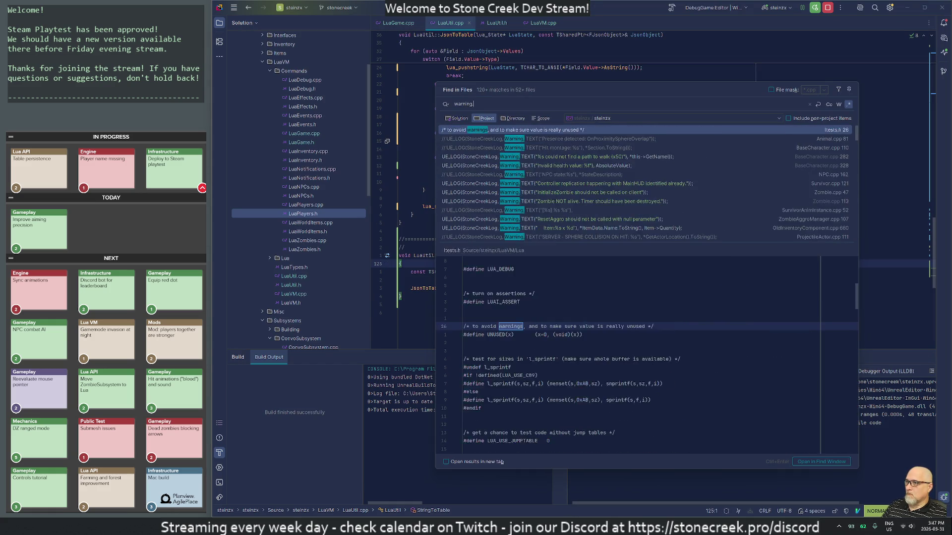
{"action": "type", "text": ".*se4"}
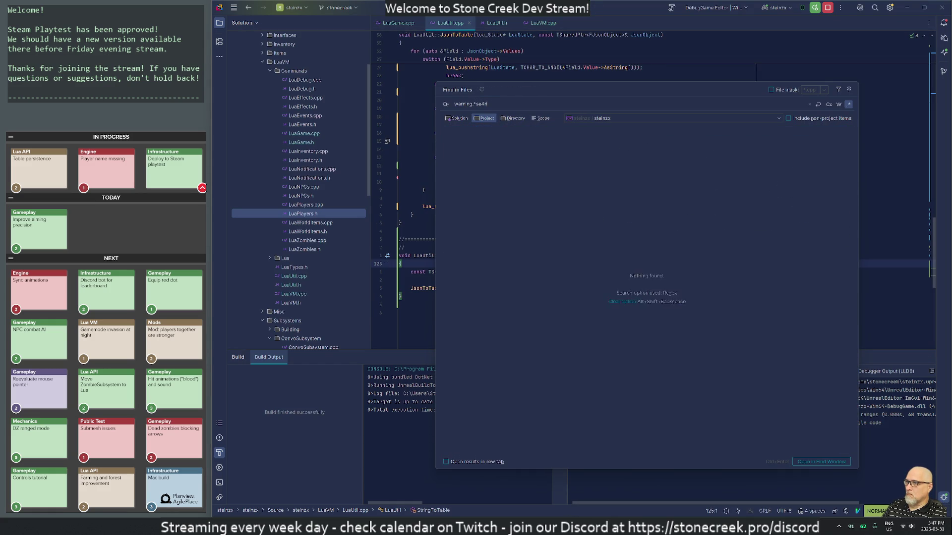
{"action": "key", "text": "BackSpace"}
{"action": "type", "text": "r"}
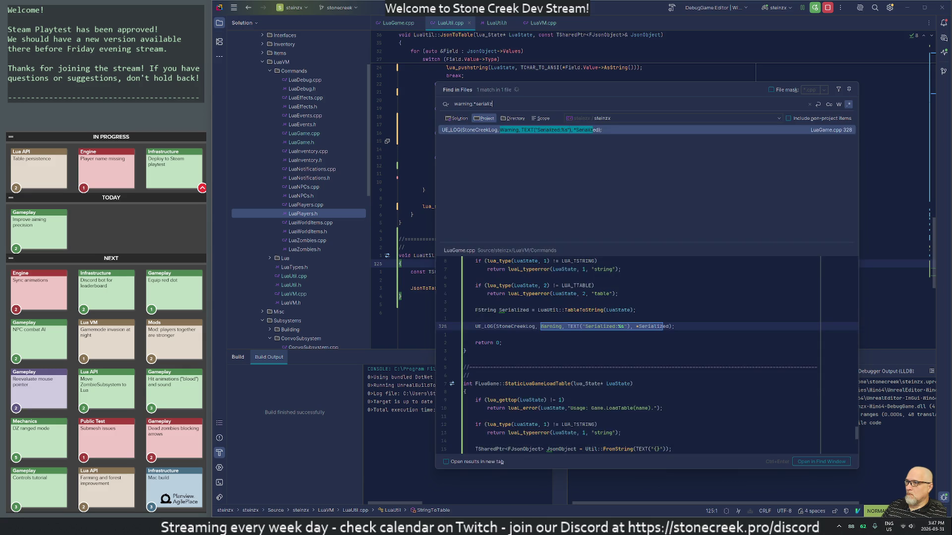
{"action": "key", "text": "Return"}
{"action": "key", "text": "ctrl+slash"}
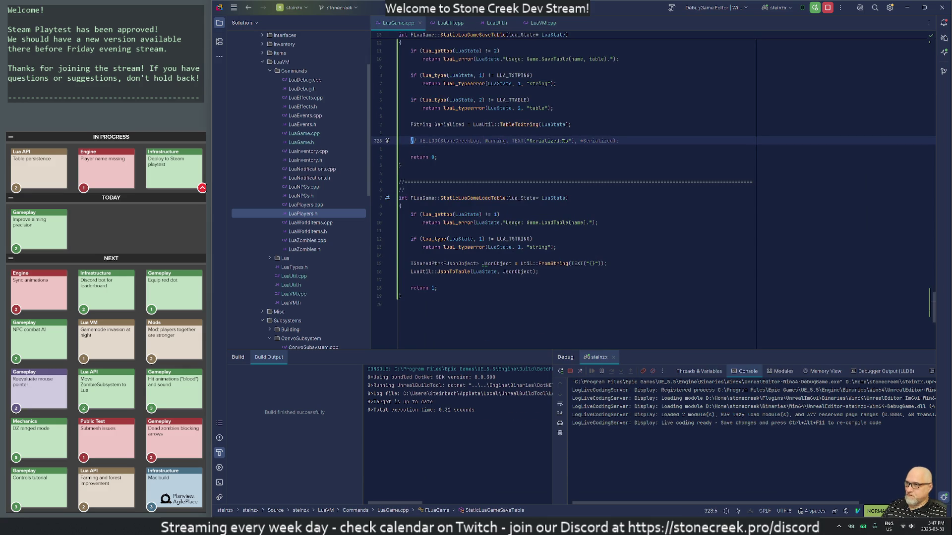
- Add a '// TODO save it on disk' comment in SaveTable
{"action": "scroll", "coordinate": [551, 263], "scroll_direction": "up", "scroll_amount": 5}
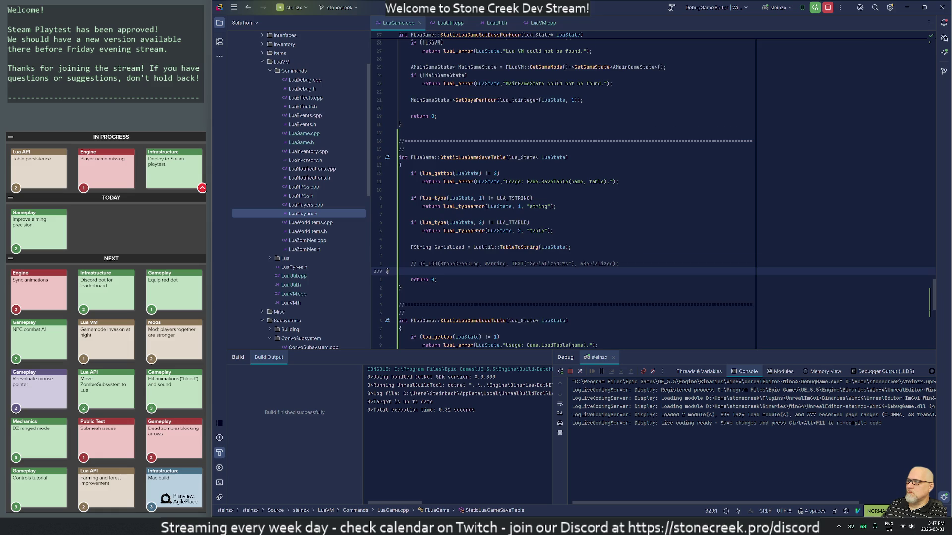
{"action": "scroll", "coordinate": [550, 263], "scroll_direction": "down", "scroll_amount": 5}
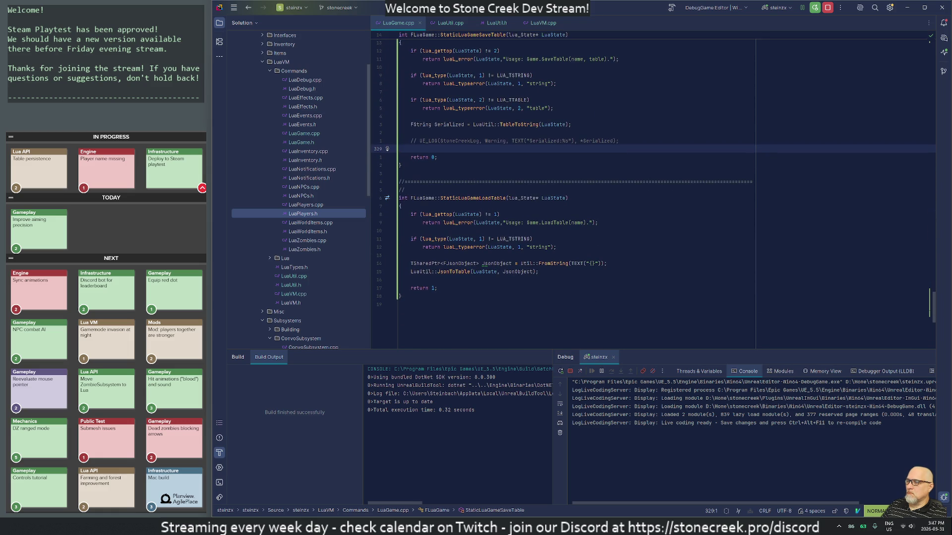
{"action": "key", "text": "k"}
{"action": "key", "text": "k"}
{"action": "key", "text": "k"}
{"action": "key", "text": "o"}
{"action": "key", "text": "Return"}
{"action": "type", "text": "/ "}
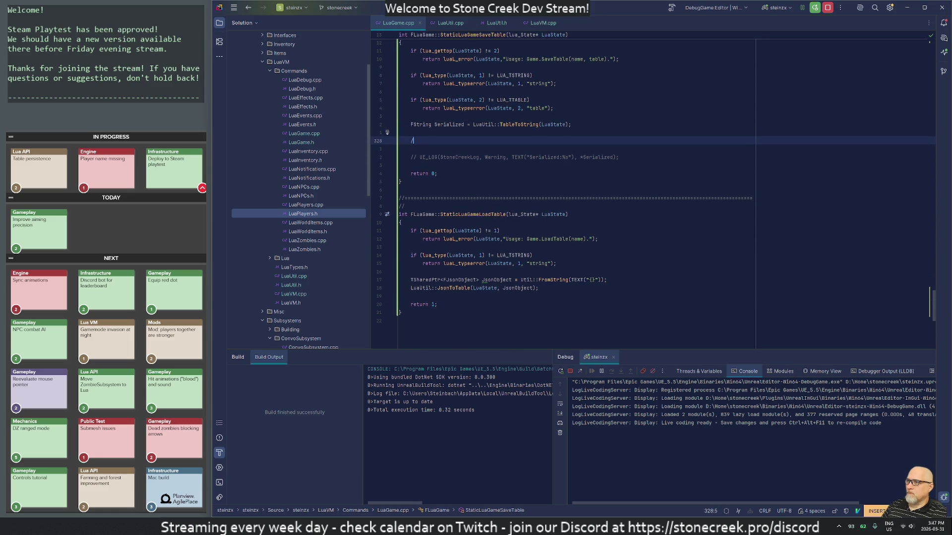
{"action": "type", "text": "/ TODO "}
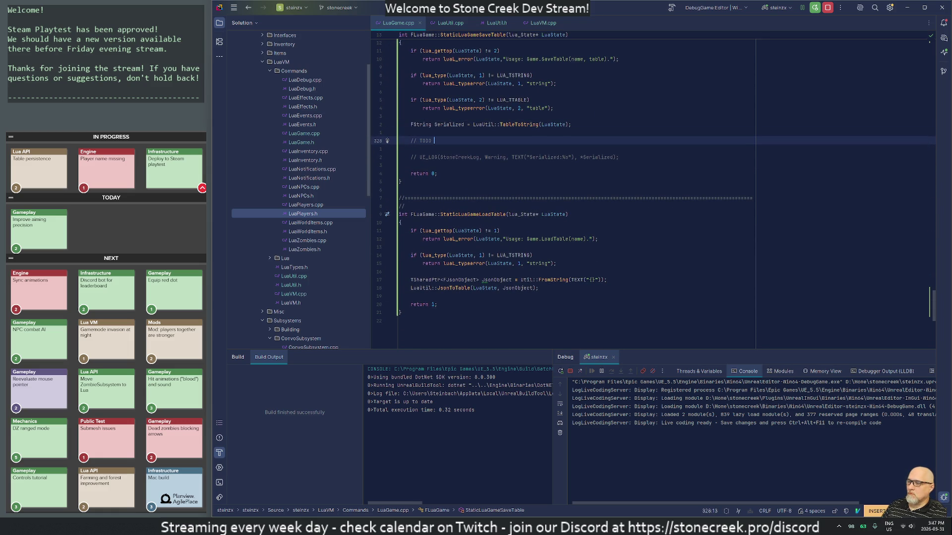
{"action": "type", "text": "save it "}
{"action": "type", "text": "on disk"}
{"action": "key", "text": "Escape"}
- Add a '//TODO load from disk' comment in LoadTable above the JSON parsing
{"action": "key", "text": "j"}
{"action": "key", "text": "j"}
{"action": "key", "text": "j"}
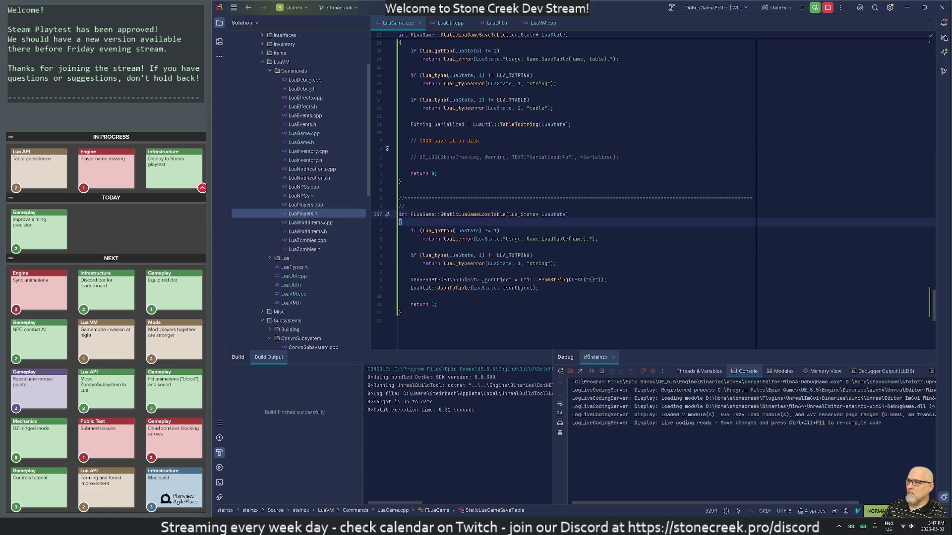
{"action": "key", "text": "j"}
{"action": "key", "text": "j"}
{"action": "key", "text": "j"}
{"action": "type", "text": "o/"}
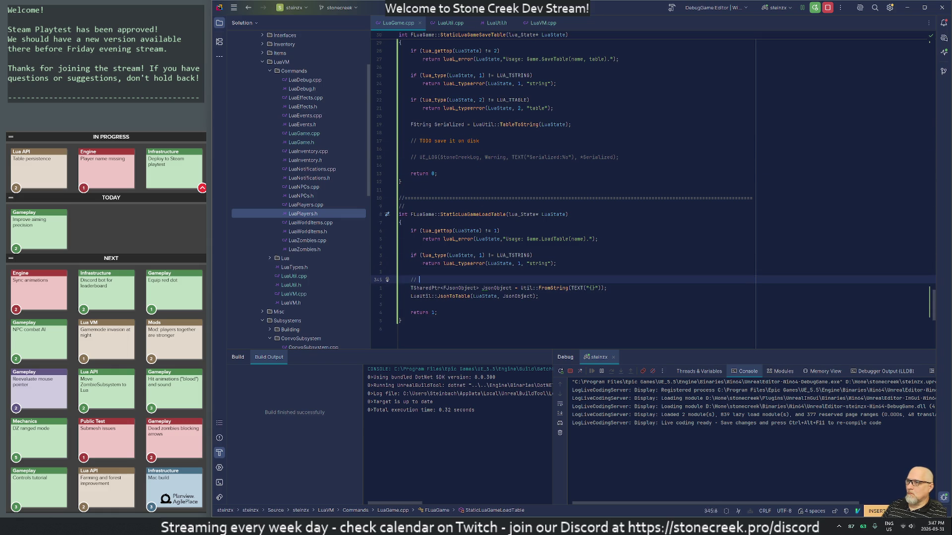
{"action": "type", "text": "TODO load from "}
{"action": "type", "text": "disk"}
{"action": "key", "text": "Return"}
{"action": "key", "text": "Escape"}
{"action": "key", "text": "j"}
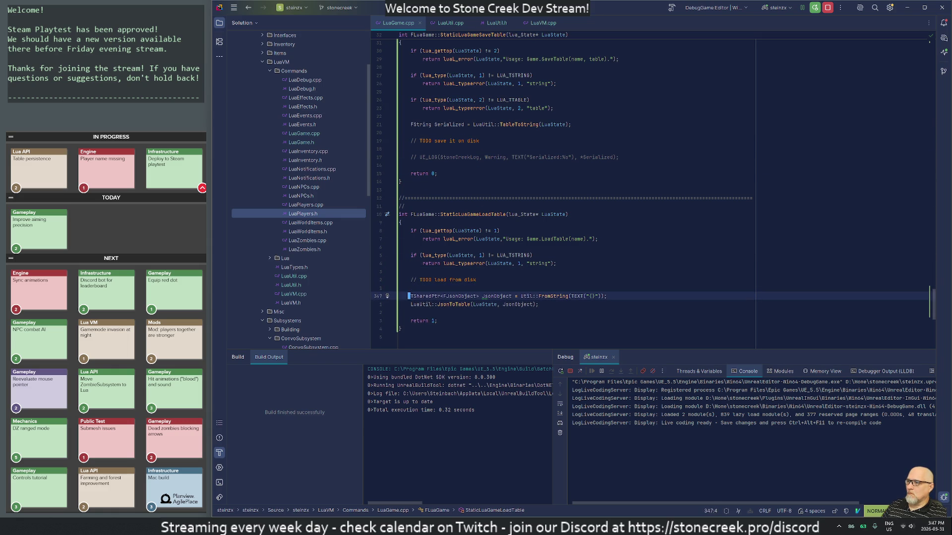
{"action": "key", "text": "j"}
{"action": "key", "text": "j"}
{"action": "key", "text": "j"}
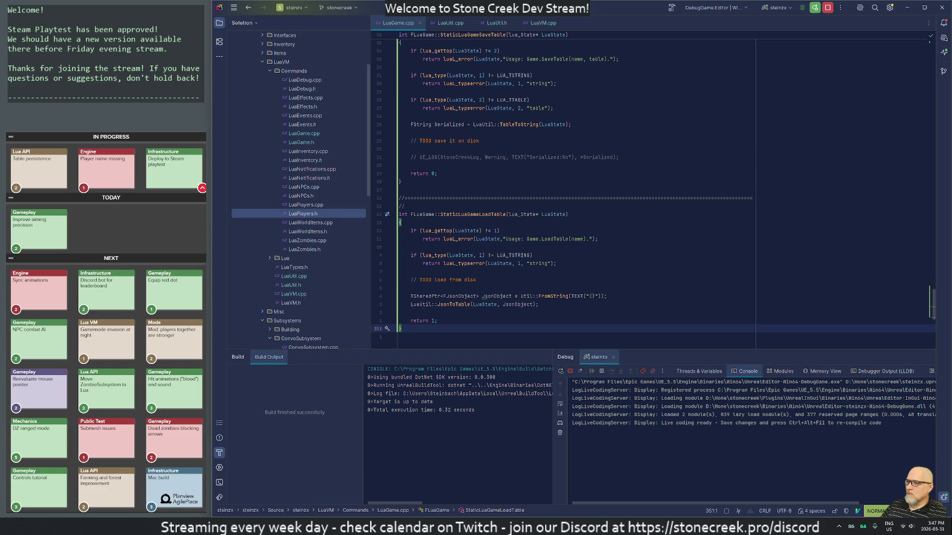
- Comment out the JsonObject and JsonToTable parsing lines in LoadTable
{"action": "key", "text": "Up"}
{"action": "key", "text": "Up"}
{"action": "key", "text": "Up"}
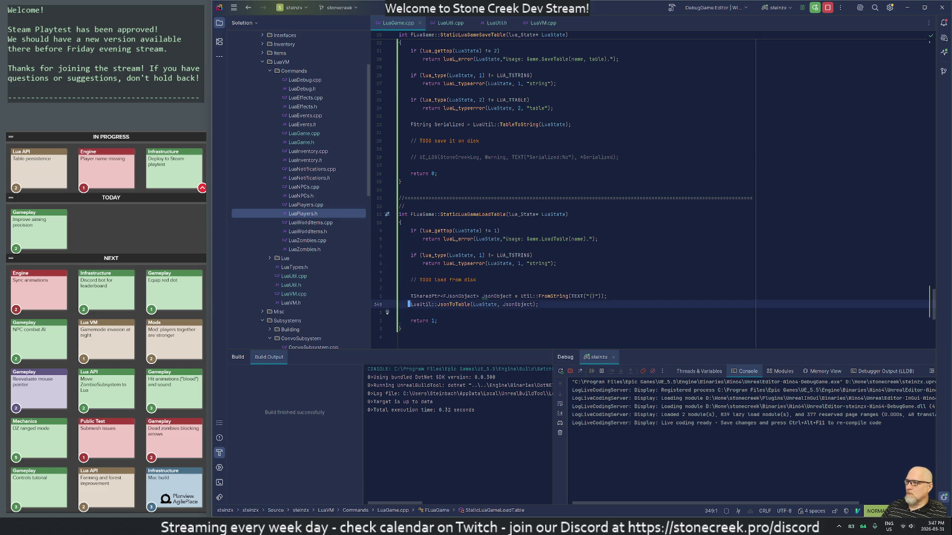
{"action": "key", "text": "Down"}
{"action": "key", "text": "shift+Down"}
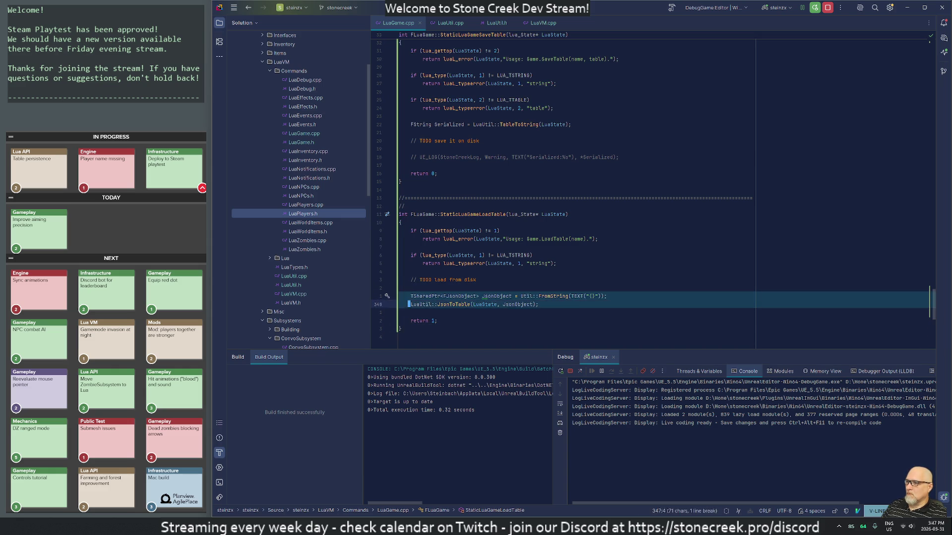
{"action": "key", "text": "ctrl+slash"}
- Add lua_pushnil(LuaState); on the line above return 1 in LoadTable
{"action": "key", "text": "Up"}
{"action": "type", "text": "jo"}
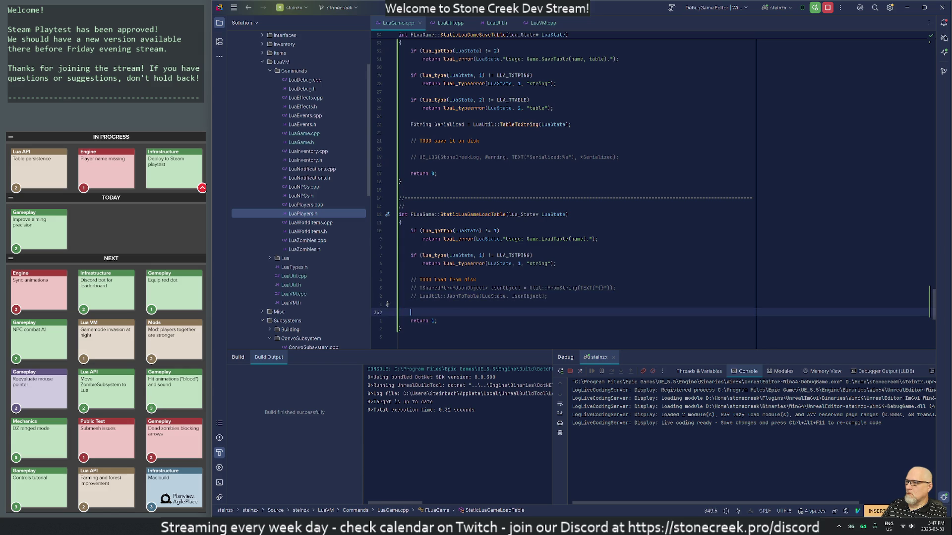
{"action": "type", "text": "lua_push"}
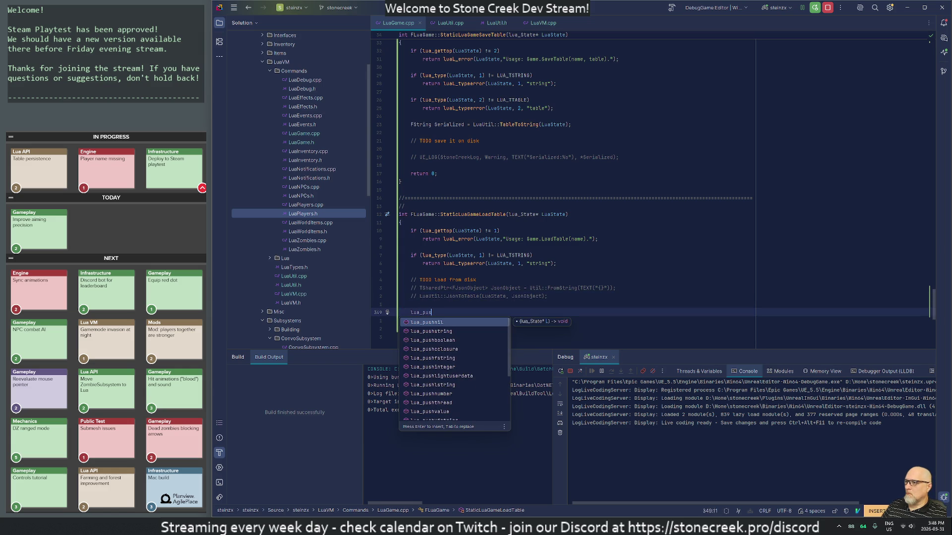
{"action": "key", "text": "Return"}
{"action": "type", "text": "LuaState);o"}
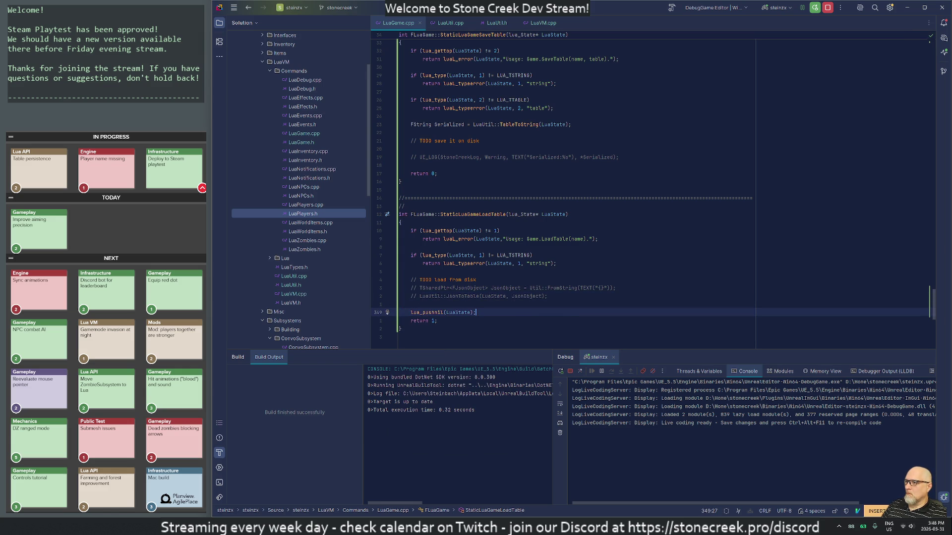
{"action": "key", "text": "Escape"}
{"action": "key", "text": "BackSpace"}
{"action": "key", "text": "Escape"}
{"action": "key", "text": "o"}
- Save LuaGame.cpp, delete the blank line under the save TODO, and start a Live Coding recompile
{"action": "key", "text": "Escape"}
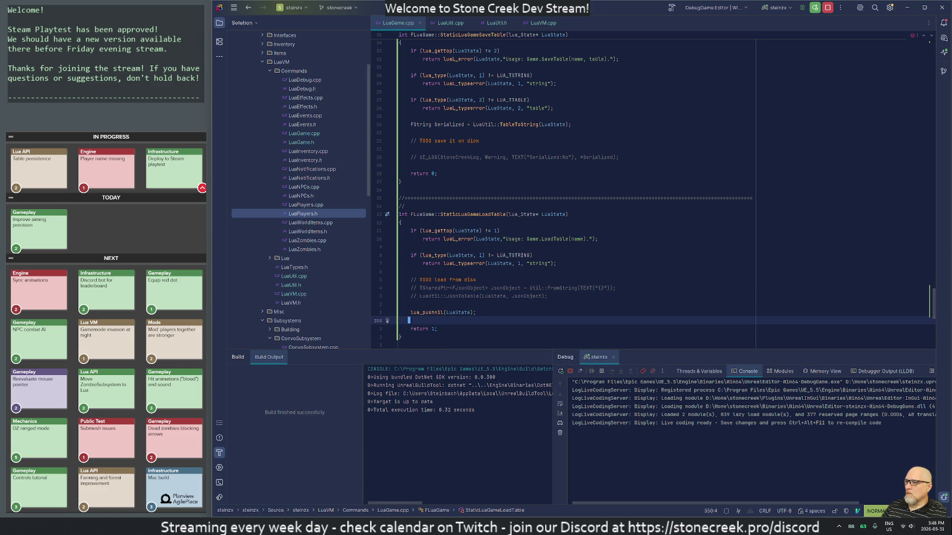
{"action": "type", "text": ":w"}
{"action": "key", "text": "Return"}
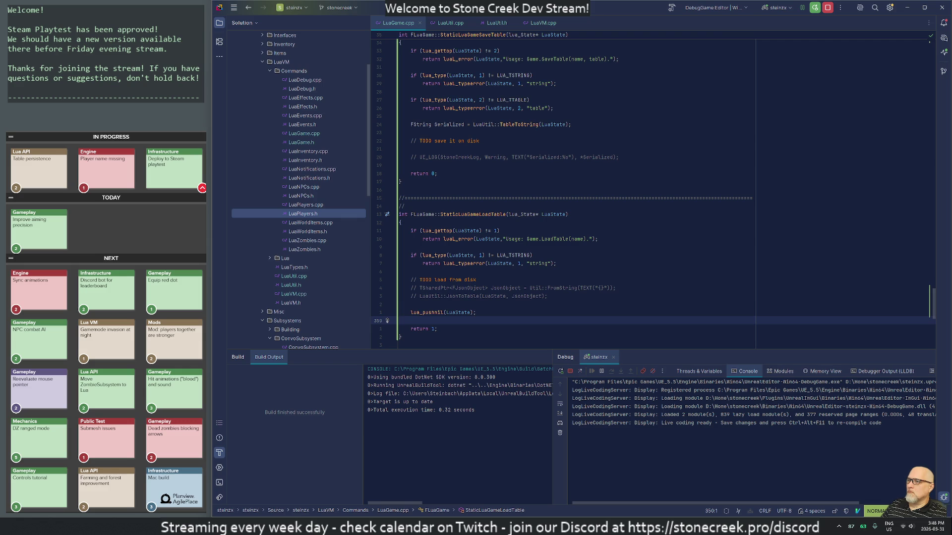
{"action": "key", "text": "2"}
{"action": "key", "text": "1"}
{"action": "key", "text": "k"}
{"action": "key", "text": "d"}
{"action": "key", "text": "d"}
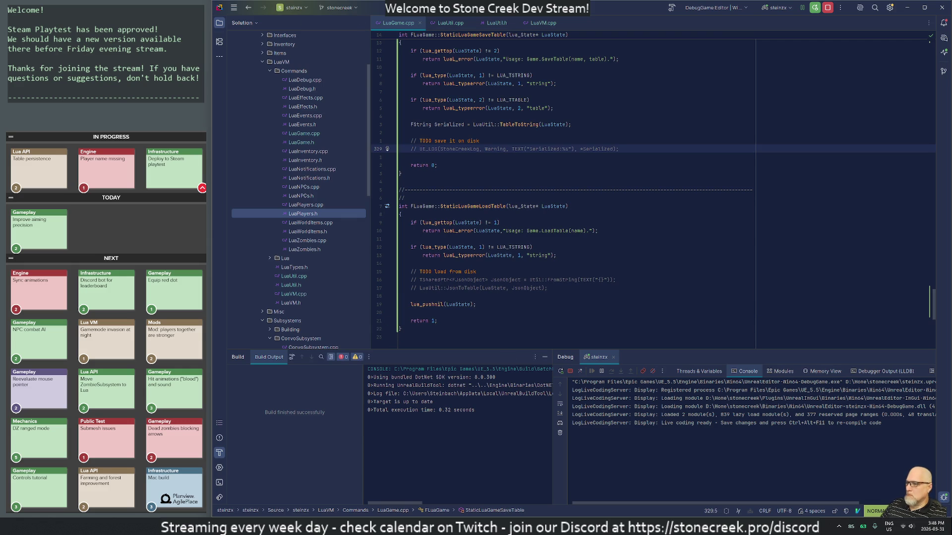
{"action": "key", "text": "ctrl+alt+F11"}
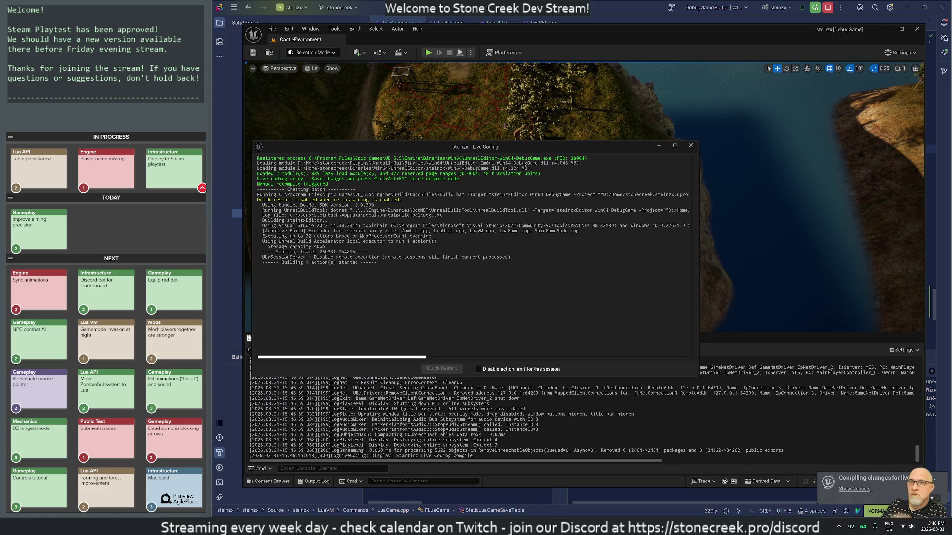
- In Development-User.lua, change line 183 to Leaderboards = Game.LoadTable("leaderboards") or {}
{"action": "mouse_move", "coordinate": [565, 526]}
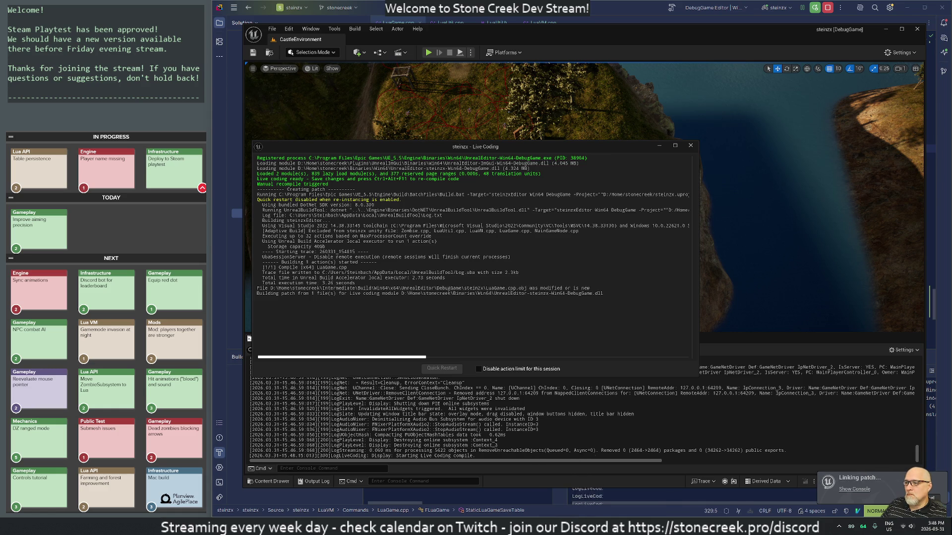
{"action": "left_click", "coordinate": [566, 483]}
{"action": "left_click", "coordinate": [680, 147]}
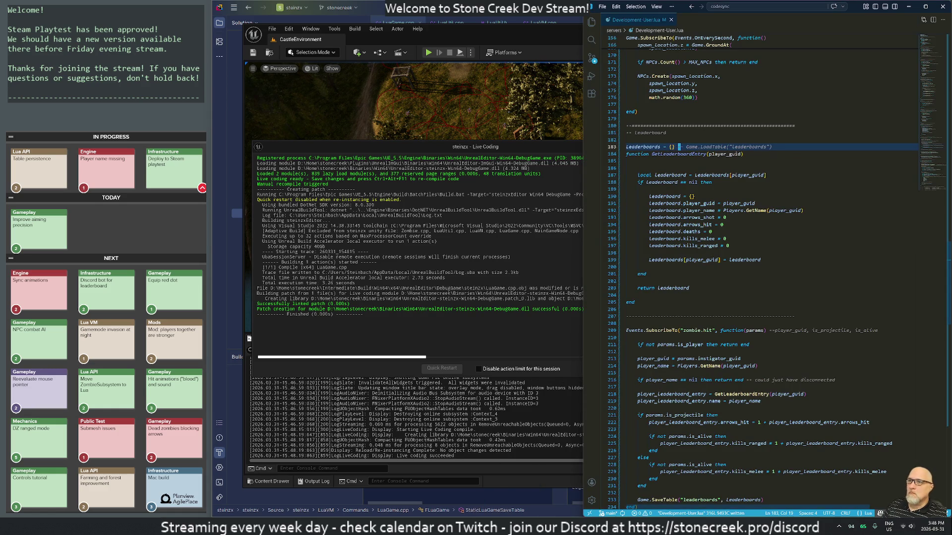
{"action": "key", "text": "BackSpace"}
{"action": "key", "text": "BackSpace"}
{"action": "key", "text": "BackSpace"}
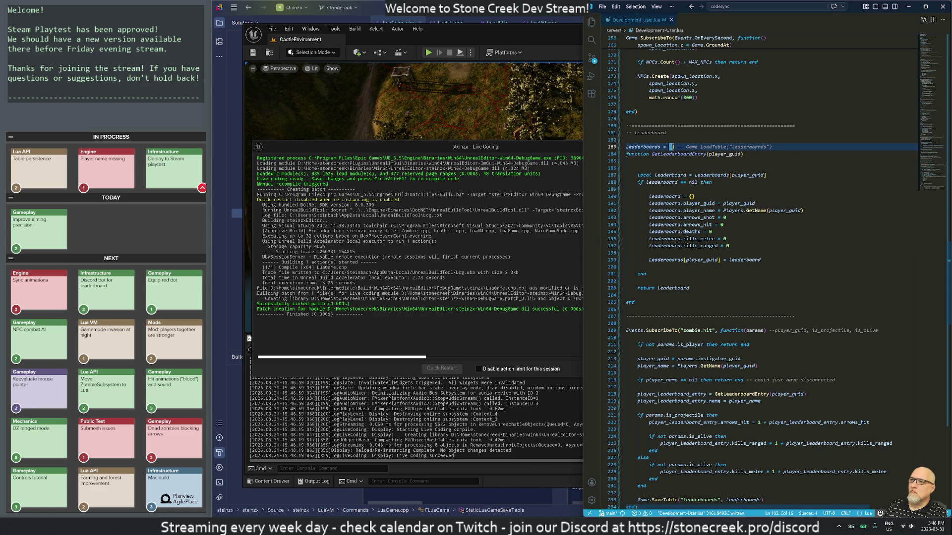
{"action": "key", "text": "Escape"}
{"action": "key", "text": "x"}
{"action": "key", "text": "x"}
{"action": "key", "text": "x"}
{"action": "key", "text": "shift+a"}
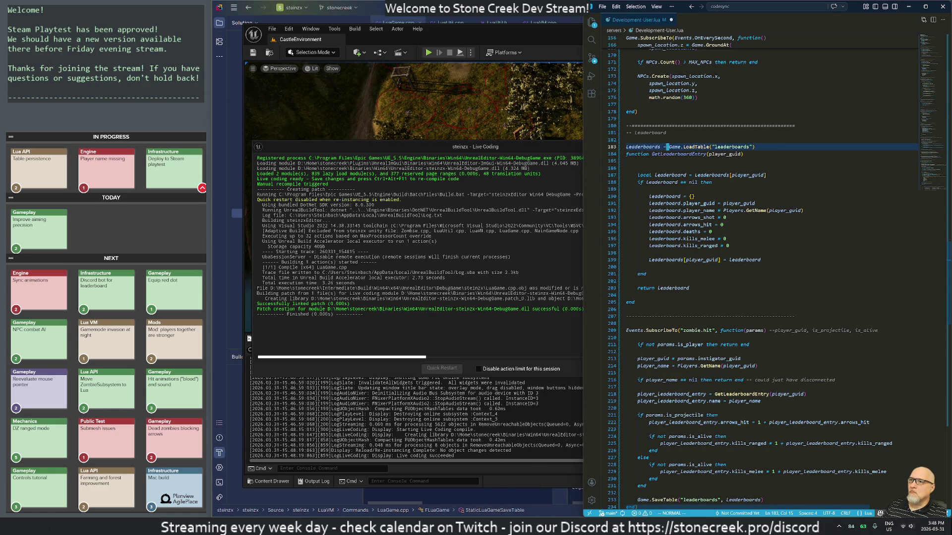
{"action": "type", "text": " or {"}
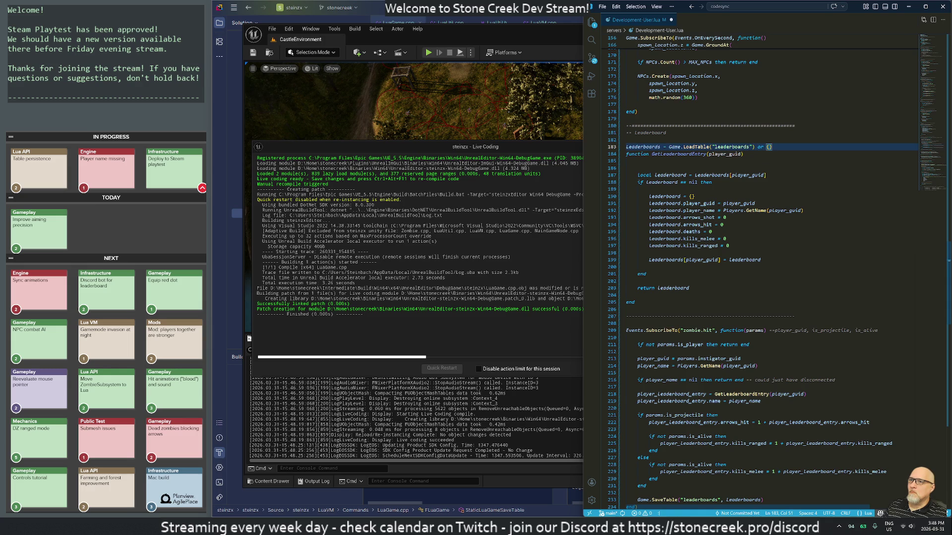
- Start Play-in-Editor and save the Lua script with :w
{"action": "left_click", "coordinate": [419, 54]}
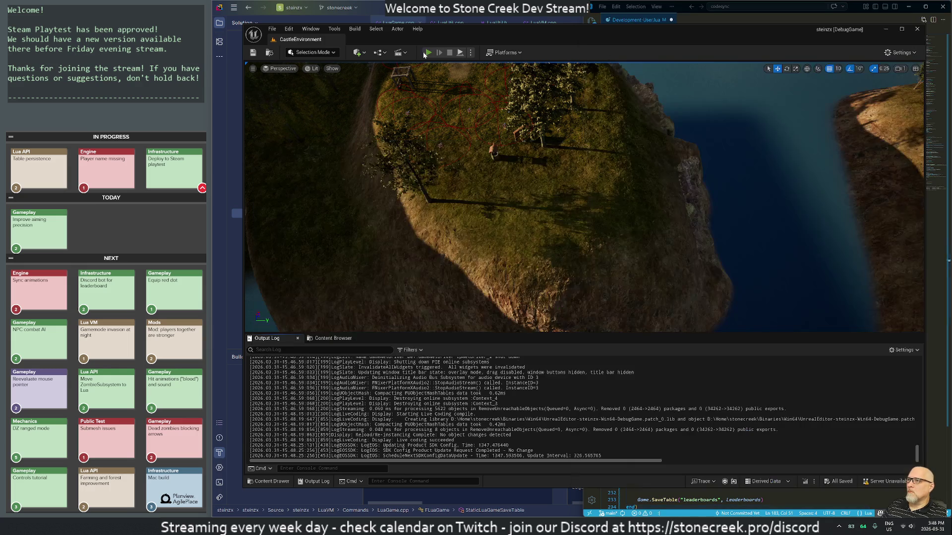
{"action": "left_click", "coordinate": [597, 195]}
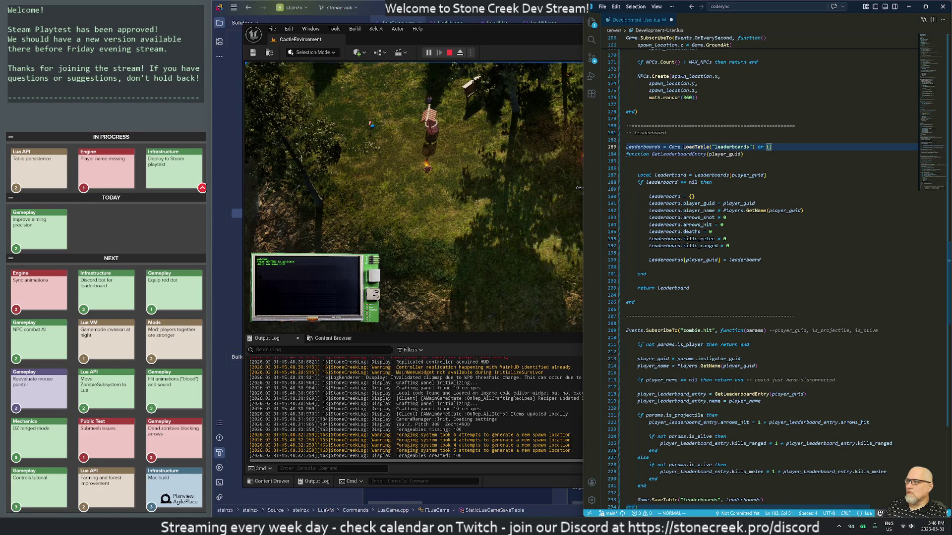
{"action": "type", "text": "j:w"}
{"action": "key", "text": "Return"}
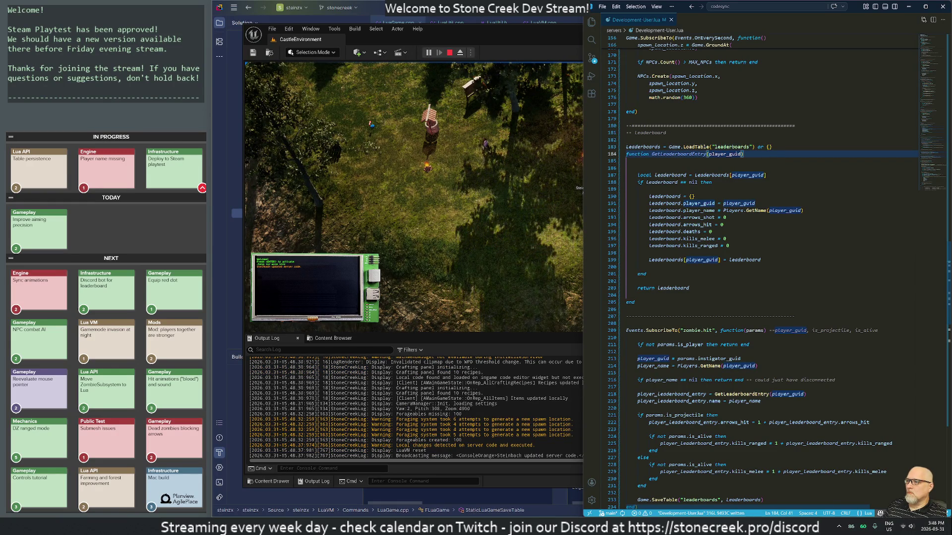
- Return to the game and collect arrows with the character
{"action": "left_click", "coordinate": [555, 144]}
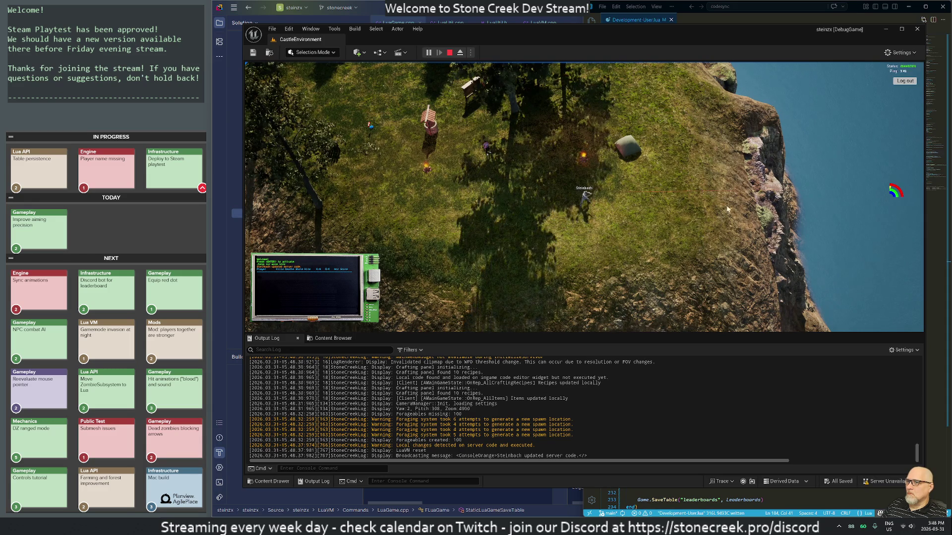
{"action": "left_click", "coordinate": [712, 131]}
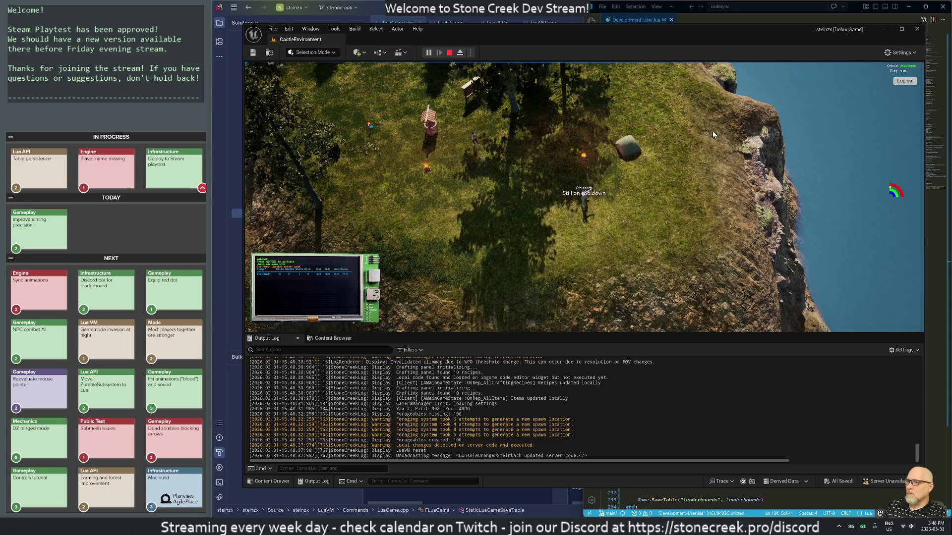
{"action": "left_click", "coordinate": [713, 131]}
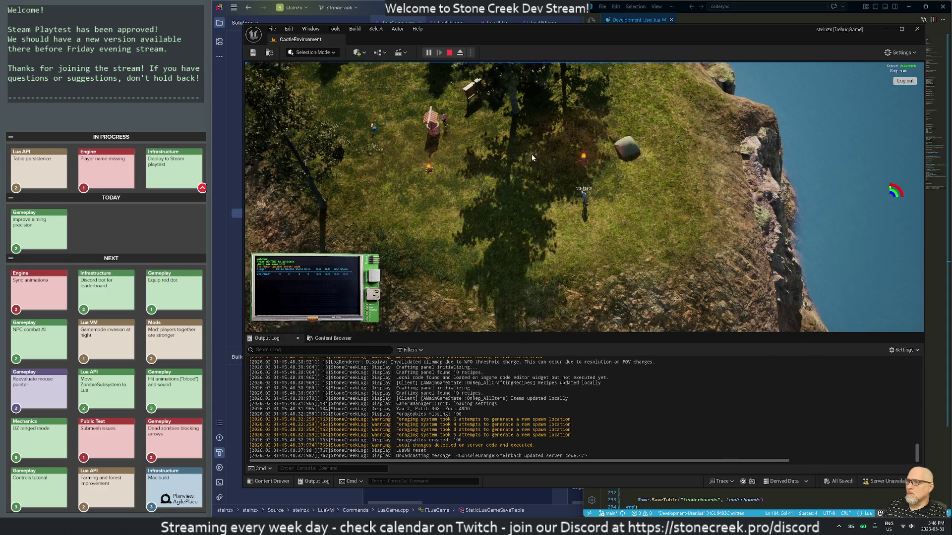
- Stop the play session and snap the editor window to the right half of the screen
{"action": "left_click", "coordinate": [449, 53]}
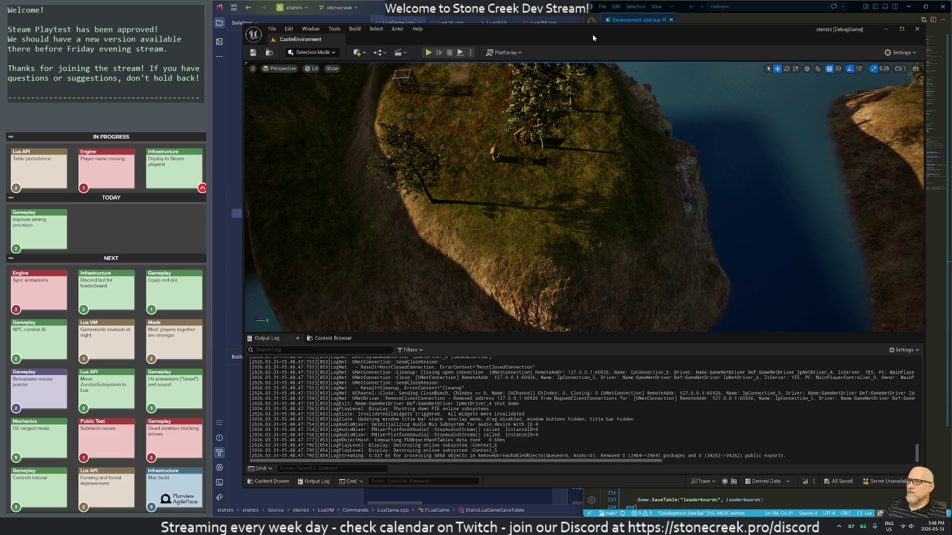
{"action": "mouse_move", "coordinate": [592, 34]}
{"action": "left_mouse_down"}
{"action": "mouse_move", "coordinate": [905, 4]}
{"action": "mouse_move", "coordinate": [751, 17]}
{"action": "mouse_move", "coordinate": [735, 80]}
{"action": "mouse_move", "coordinate": [717, 95]}
{"action": "mouse_move", "coordinate": [888, 81]}
{"action": "mouse_move", "coordinate": [950, 106]}
{"action": "left_mouse_up"}
{"action": "left_click", "coordinate": [482, 65]}
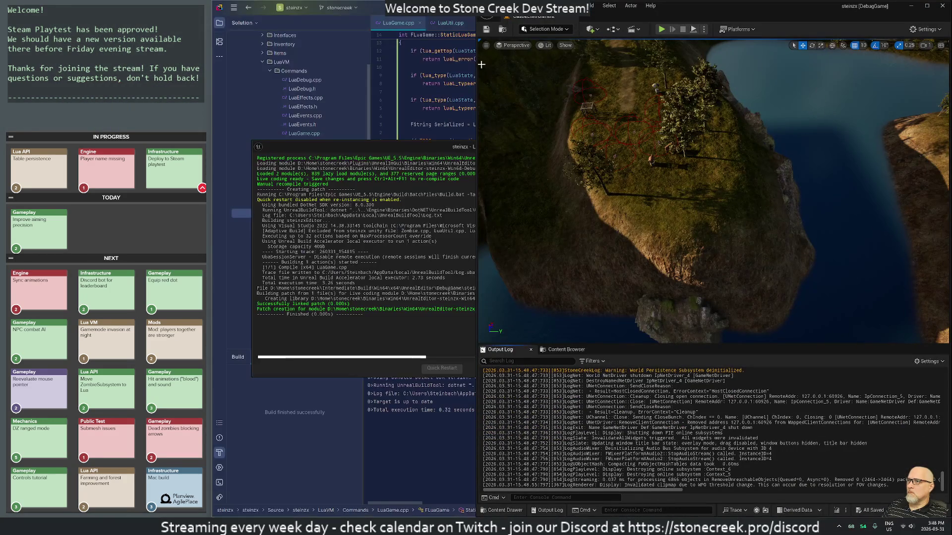
- Widen the editor window's left edge over the code editor
{"action": "mouse_move", "coordinate": [476, 71]}
{"action": "left_mouse_down"}
{"action": "mouse_move", "coordinate": [392, 99]}
{"action": "mouse_move", "coordinate": [212, 126]}
{"action": "left_mouse_up"}
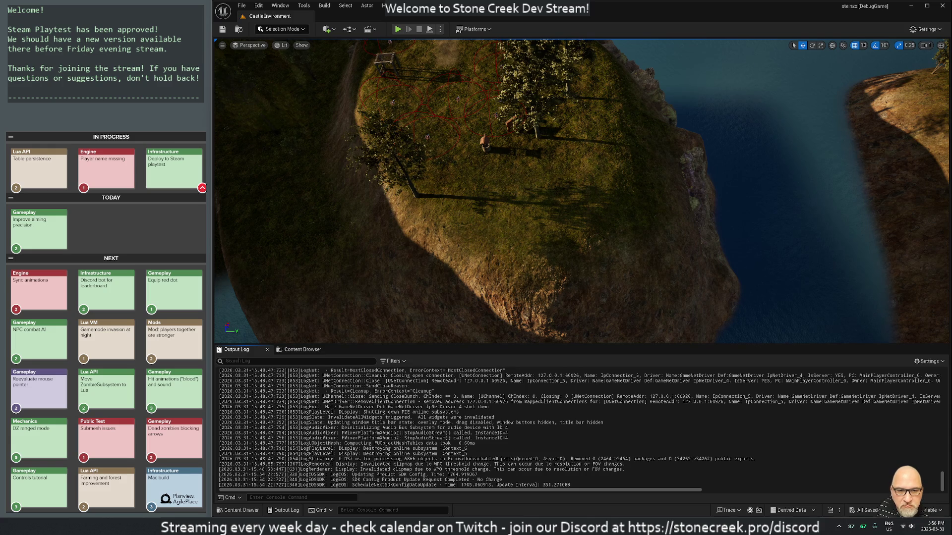
- Open Windows Terminal and rerun ./countdown.sh 15 from the shell history
{"action": "key", "text": "super"}
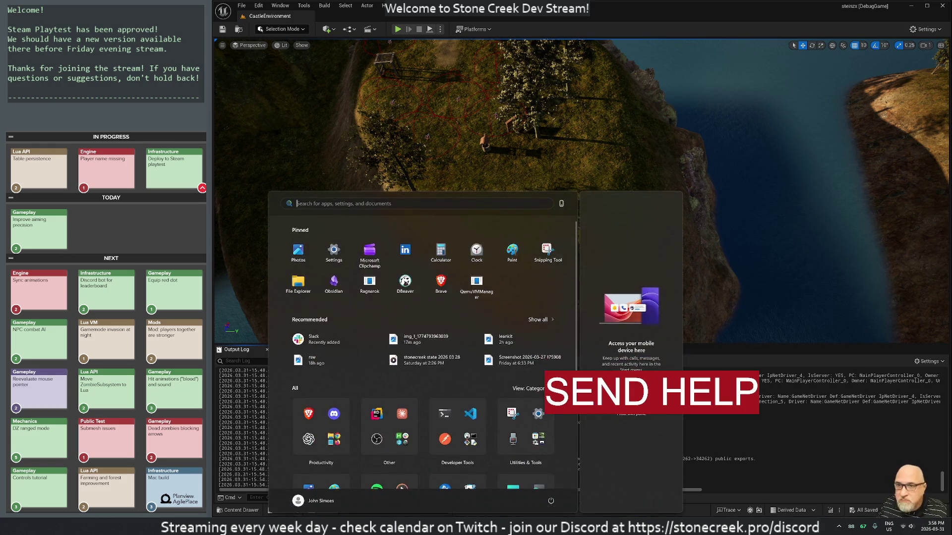
{"action": "type", "text": "terminal"}
{"action": "key", "text": "Return"}
{"action": "key", "text": "ctrl+r"}
{"action": "type", "text": "coun"}
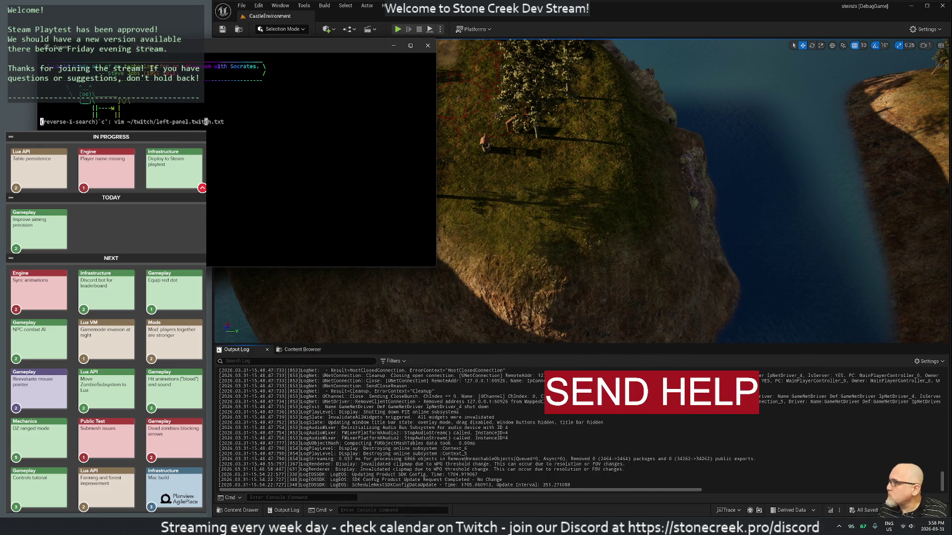
{"action": "key", "text": "Return"}
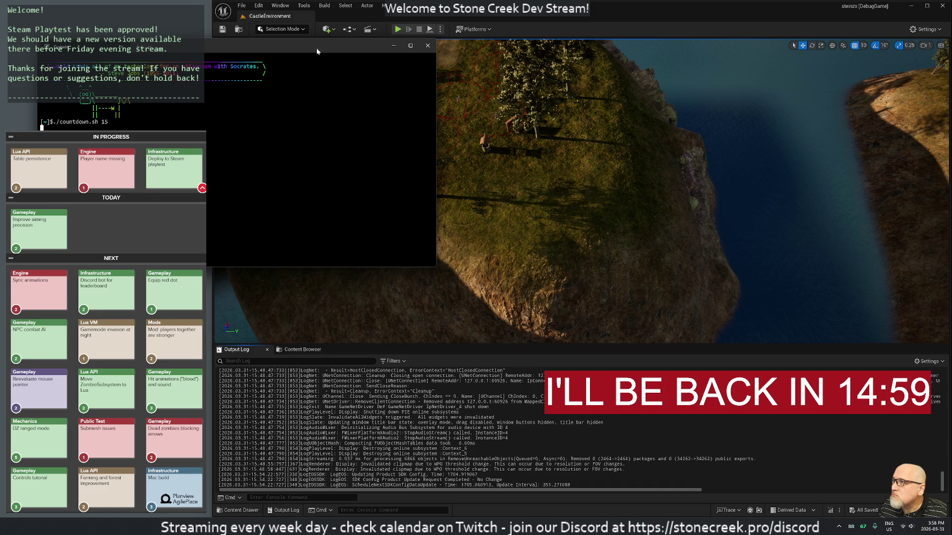
- Move the terminal off screen, orbit the cliff island, and start Play In Editor
{"action": "mouse_move", "coordinate": [317, 52]}
{"action": "left_mouse_down"}
{"action": "mouse_move", "coordinate": [726, 196]}
{"action": "mouse_move", "coordinate": [951, 198]}
{"action": "left_mouse_up"}
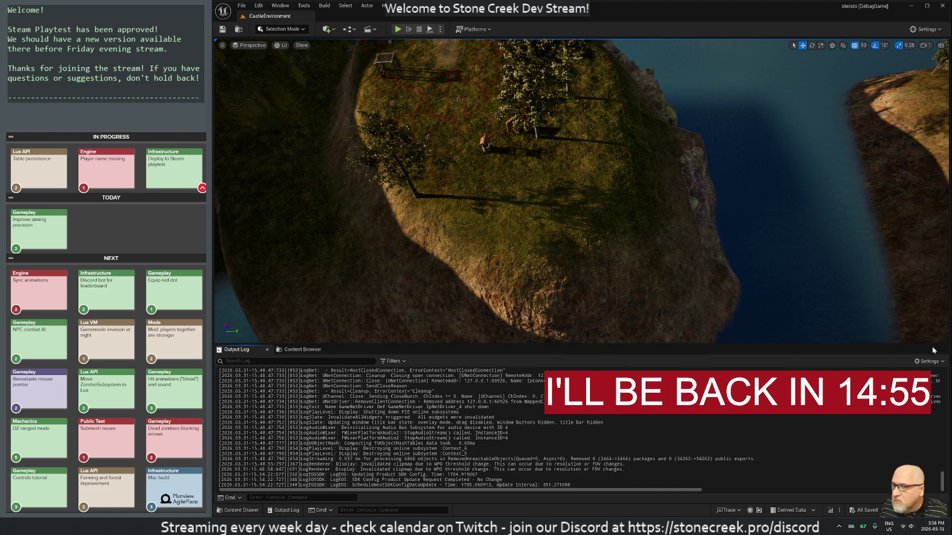
{"action": "left_click_drag", "start_coordinate": [452, 284], "coordinate": [451, 306]}
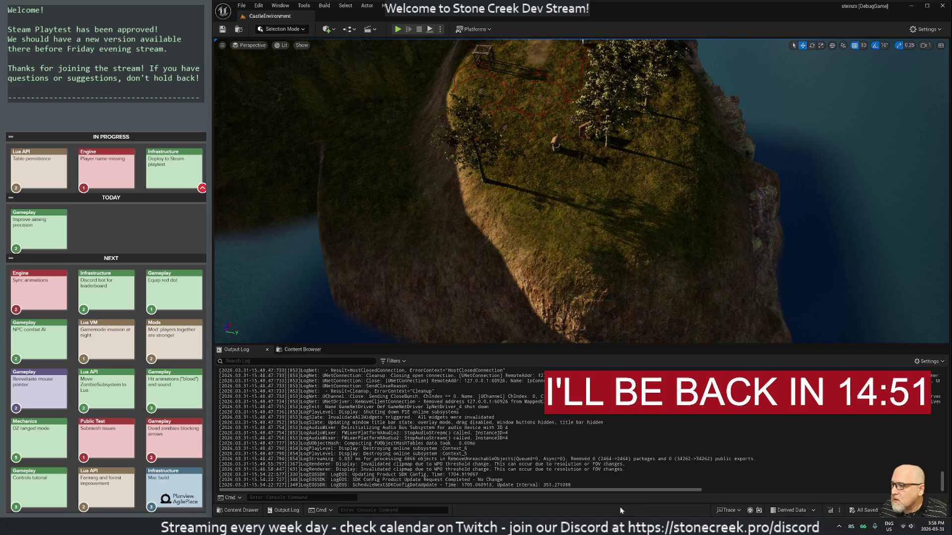
{"action": "key", "text": "alt+p"}
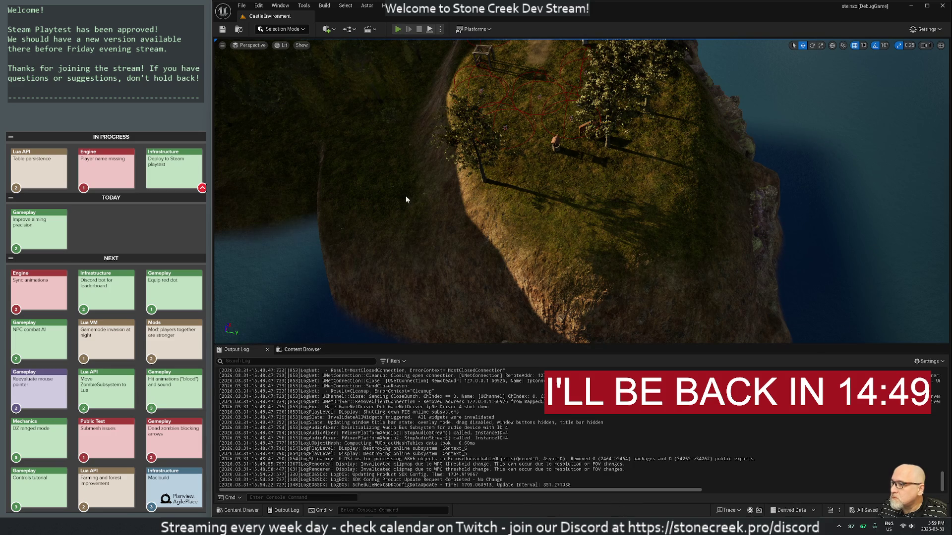
- Delete the stray blank line in the leaderboard function and save Development-User.lua
{"action": "key", "text": "alt+Tab"}
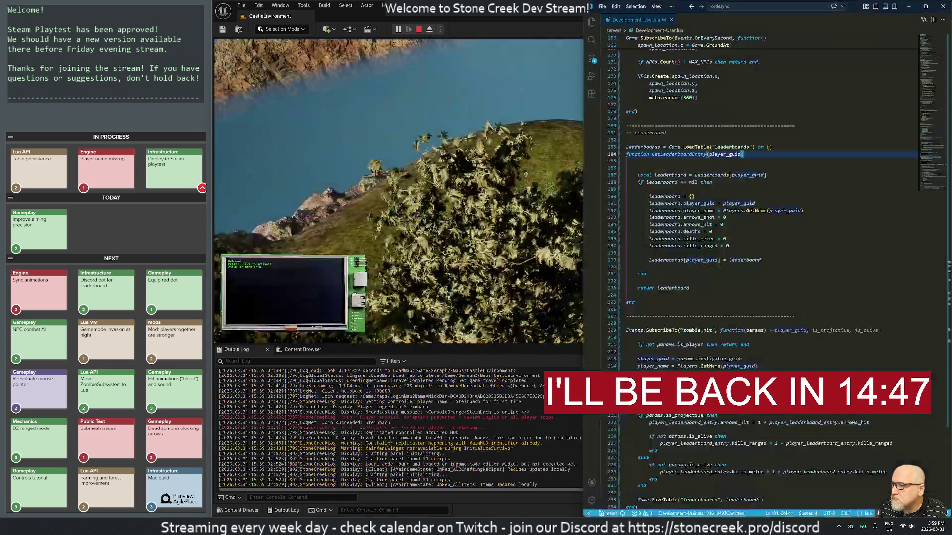
{"action": "key", "text": "j"}
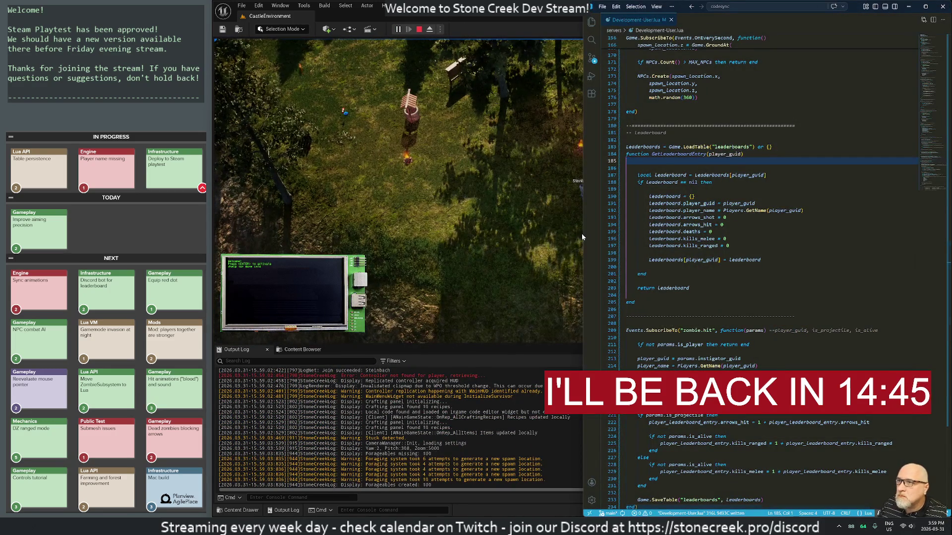
{"action": "key", "text": "d"}
{"action": "key", "text": "d"}
{"action": "type", "text": ":w"}
{"action": "key", "text": "Return"}
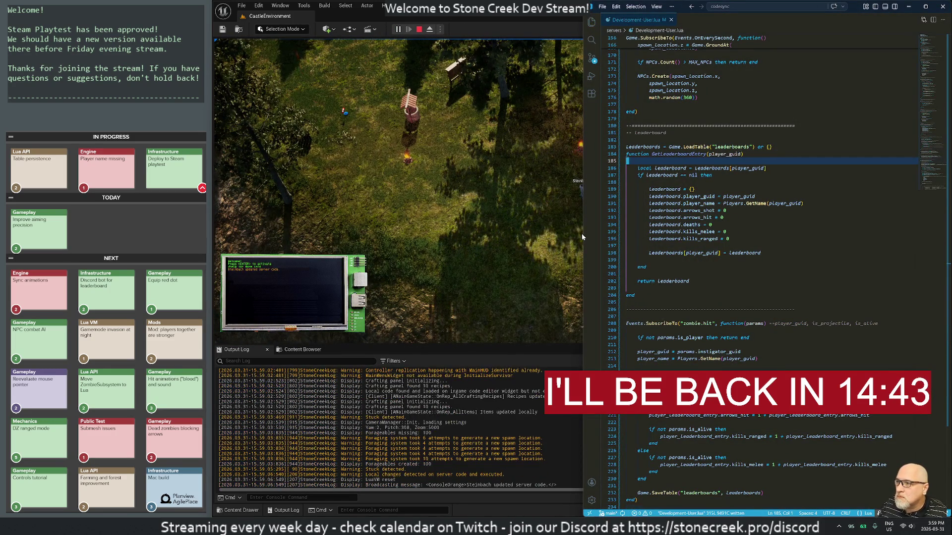
- Set MAX_NPCs to 30 and ZOMBIES_MULTIPLIER to 3 at the top of the script
{"action": "scroll", "coordinate": [768, 198], "scroll_direction": "up", "scroll_amount": 20}
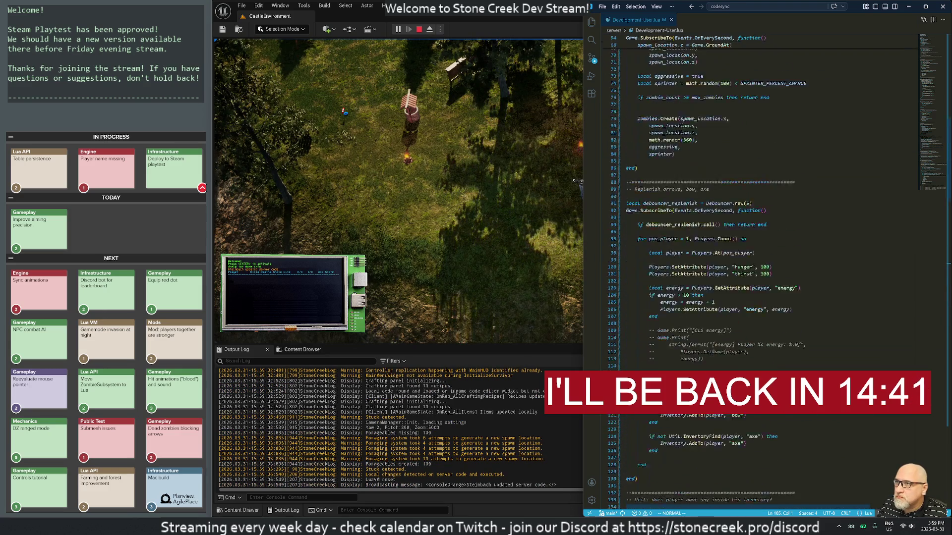
{"action": "key", "text": "g"}
{"action": "key", "text": "g"}
{"action": "key", "text": "j"}
{"action": "key", "text": "dollar"}
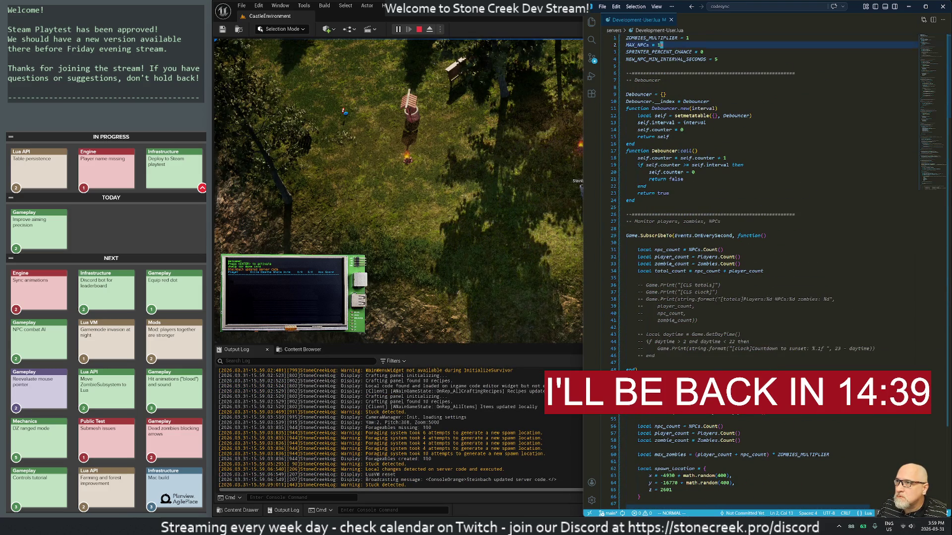
{"action": "type", "text": "i3"}
{"action": "key", "text": "Up"}
{"action": "key", "text": "End"}
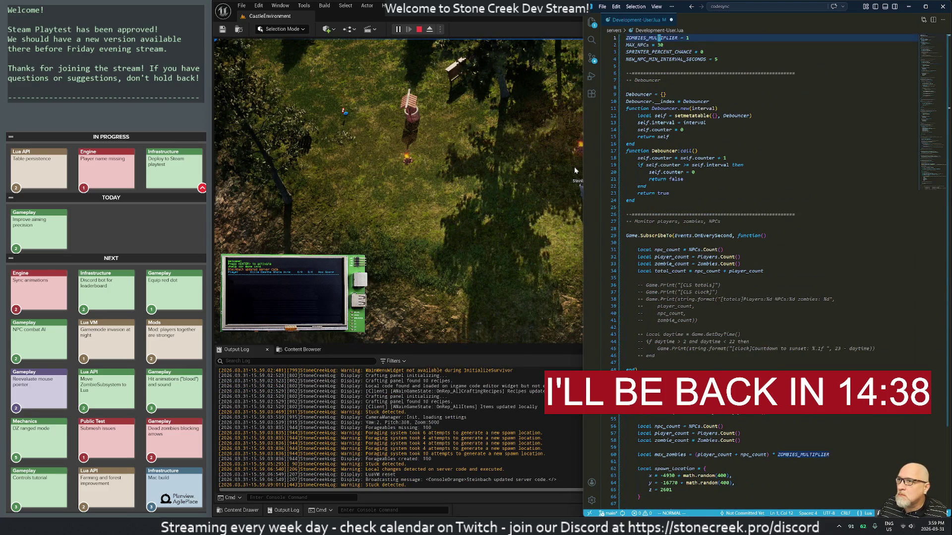
{"action": "key", "text": "BackSpace"}
{"action": "type", "text": "3"}
{"action": "key", "text": "Down"}
{"action": "key", "text": "Down"}
{"action": "key", "text": "End"}
{"action": "key", "text": "Escape"}
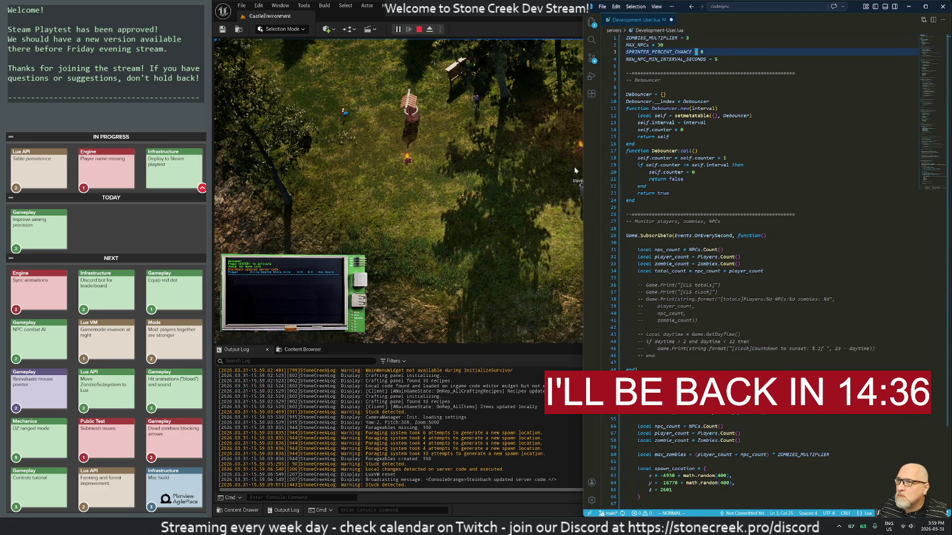
- Set SPRINTER_PERCENT_CHANCE to 20 and save the script
{"action": "type", "text": "s2"}
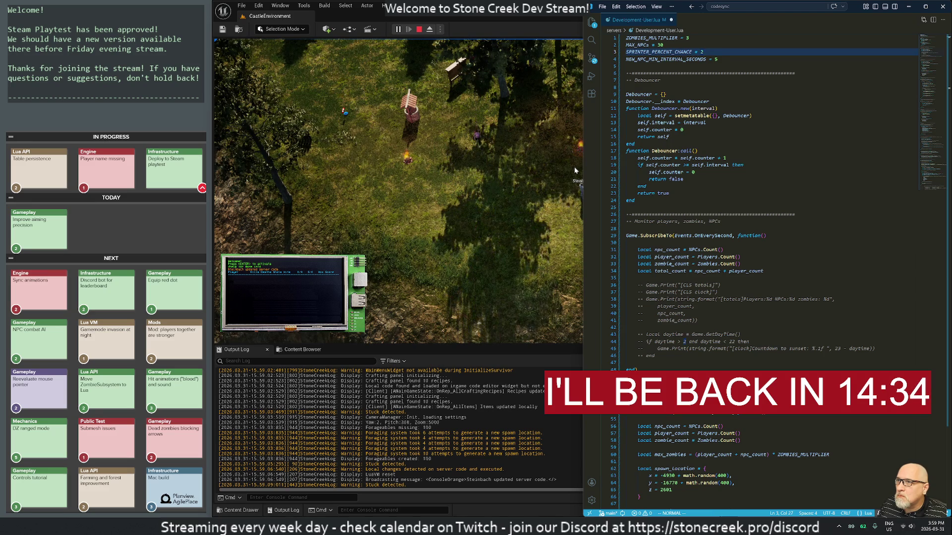
{"action": "type", "text": "0"}
{"action": "key", "text": "Escape"}
{"action": "type", "text": ":w"}
{"action": "key", "text": "Return"}
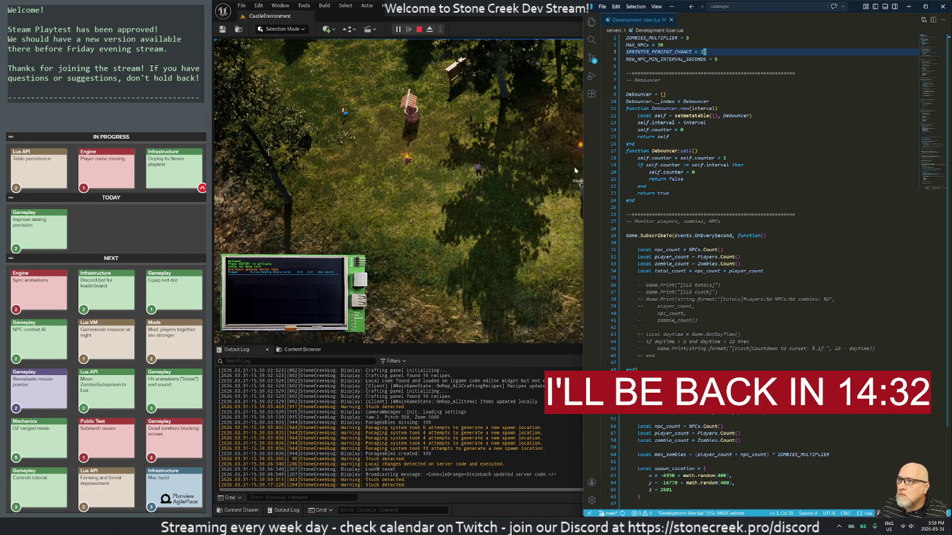
- Return to the game, rotate the camera, and expand the viewport to full screen with F11
{"action": "left_click", "coordinate": [438, 212]}
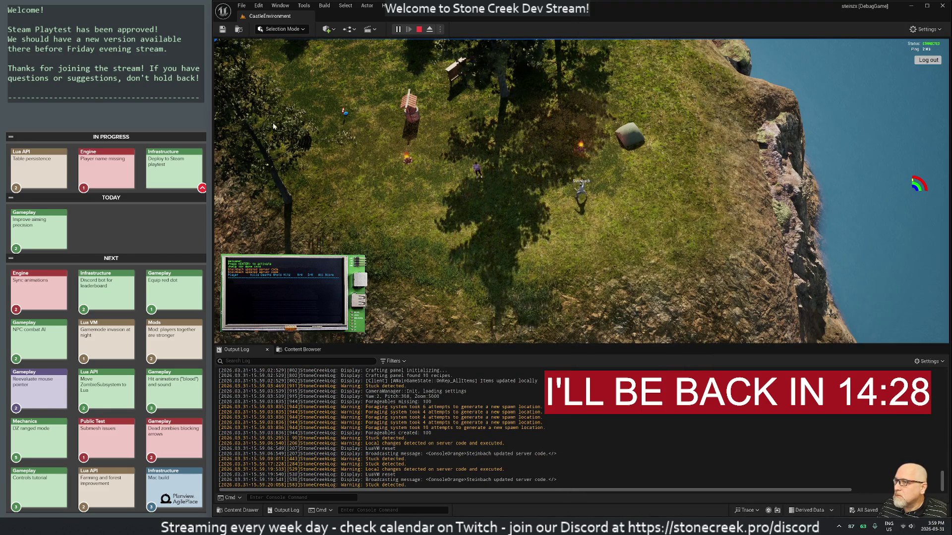
{"action": "key", "text": "q"}
{"action": "scroll", "coordinate": [325, 198], "scroll_direction": "up", "scroll_amount": 5}
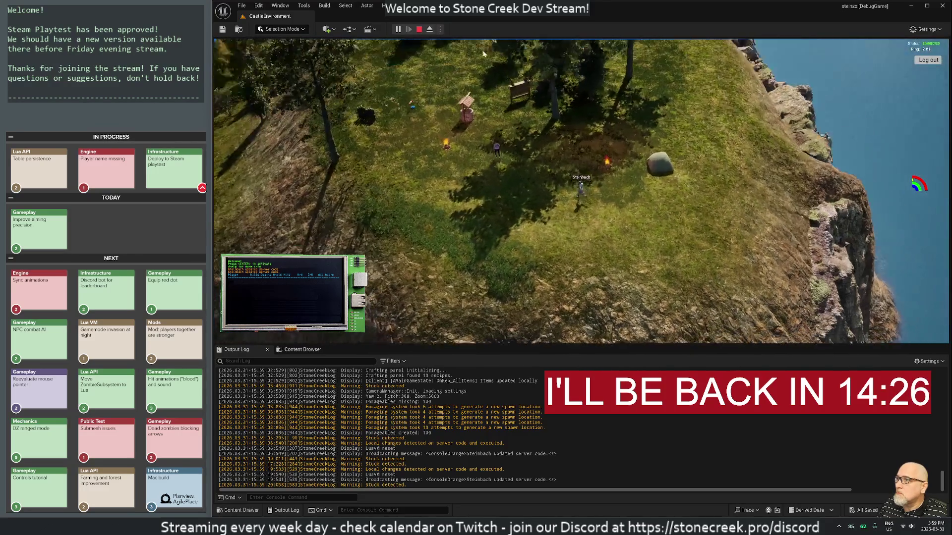
{"action": "scroll", "coordinate": [483, 185], "scroll_direction": "up", "scroll_amount": 3}
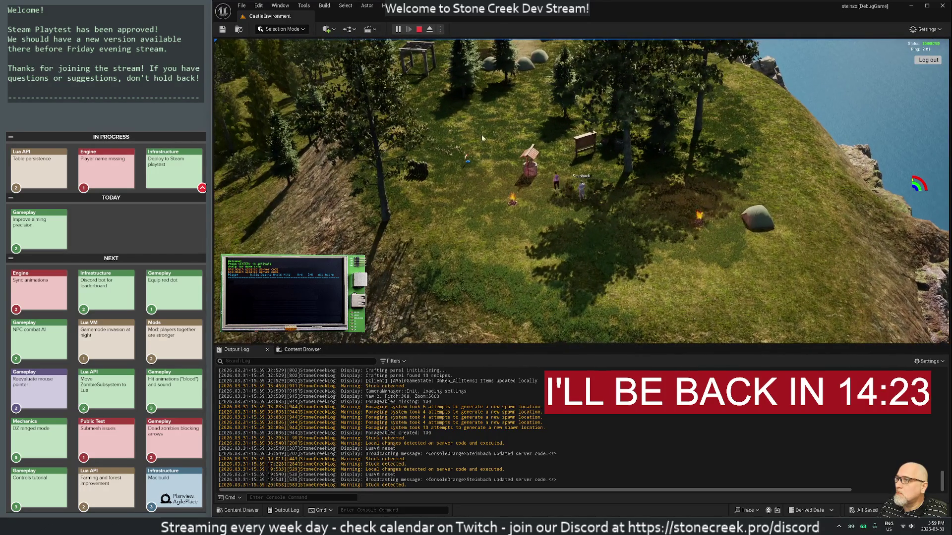
{"action": "scroll", "coordinate": [496, 172], "scroll_direction": "up", "scroll_amount": 3}
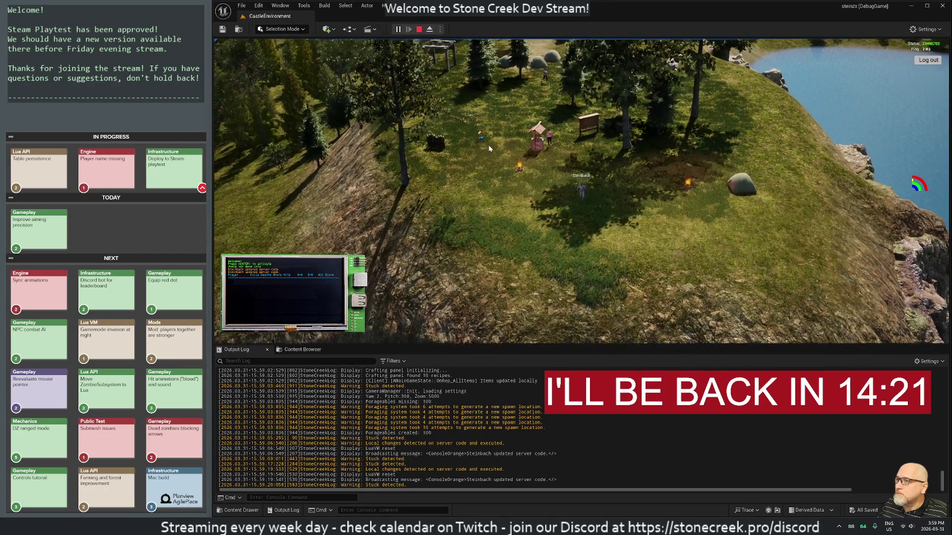
{"action": "key", "text": "F11"}
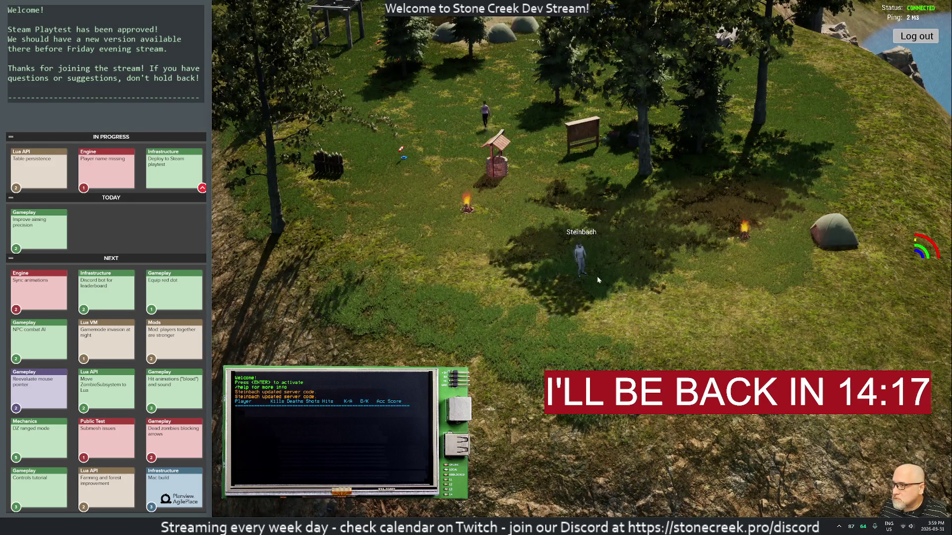
{"action": "scroll", "coordinate": [596, 276], "scroll_direction": "down", "scroll_amount": 2}
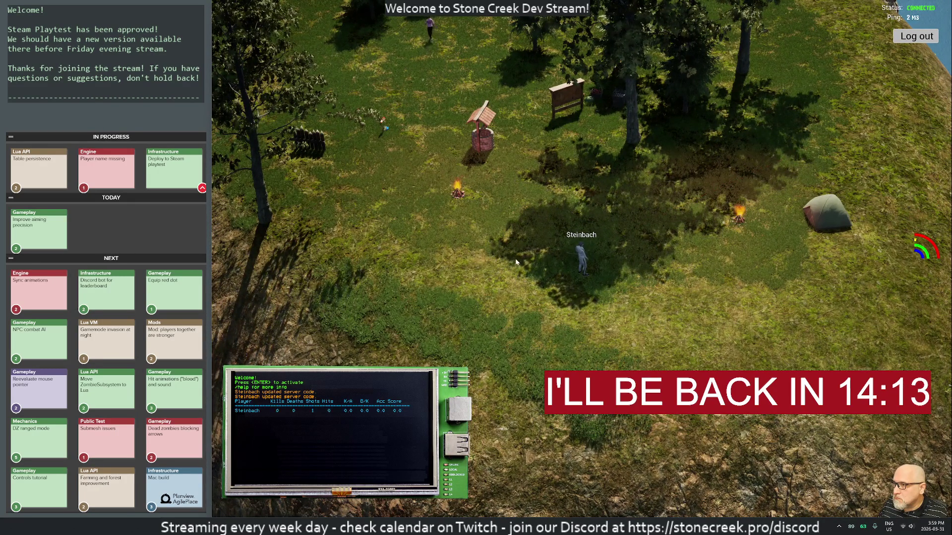
- Fire a shot to register on the leaderboard, then mute the system sound
{"action": "left_click", "coordinate": [457, 266]}
{"action": "left_click", "coordinate": [453, 262]}
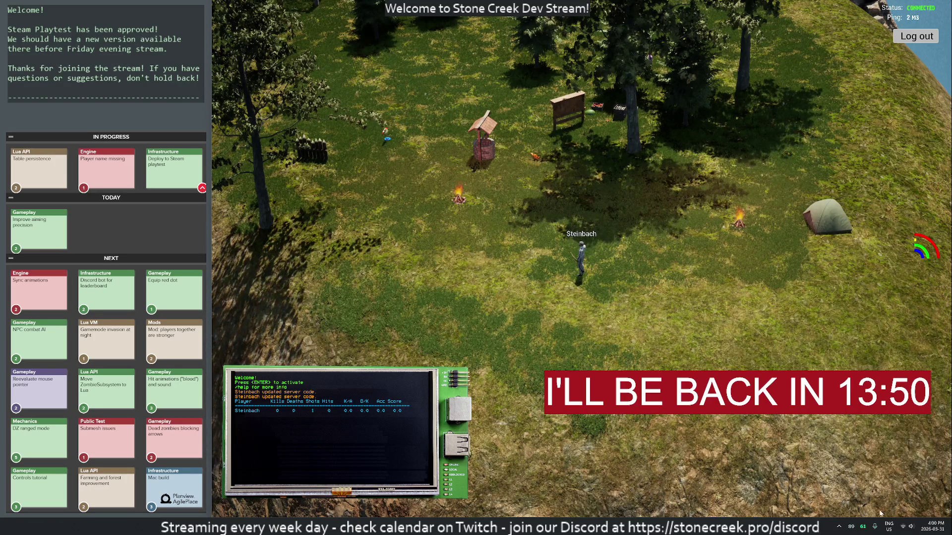
{"action": "left_click", "coordinate": [906, 527]}
{"action": "left_click", "coordinate": [837, 482]}
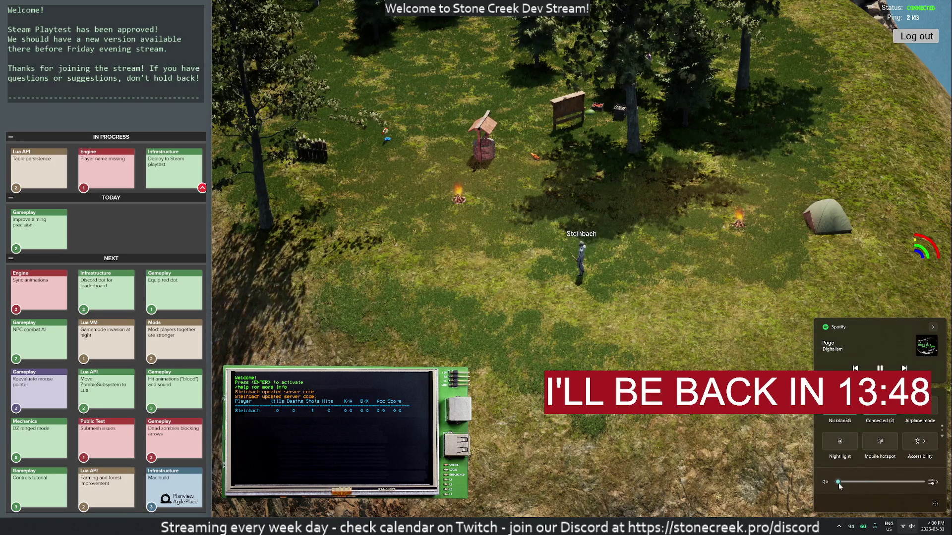
{"action": "key", "text": "Escape"}
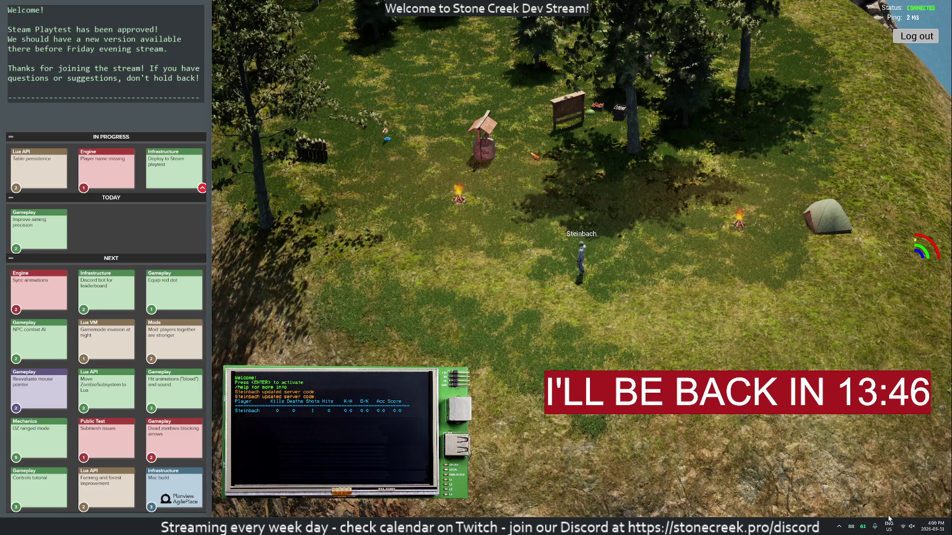
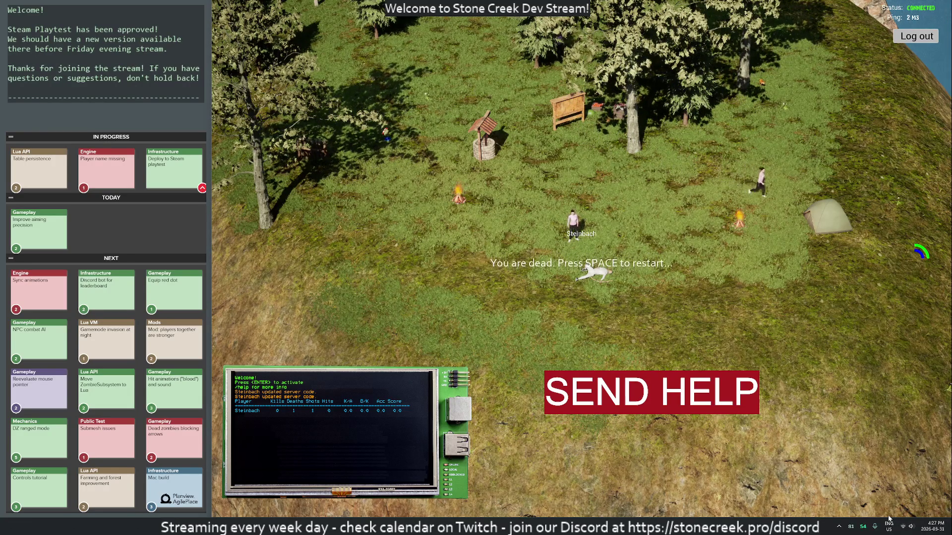
- Press Space at the death screen to try respawning the Stone Creek character
{"action": "key", "text": "space"}
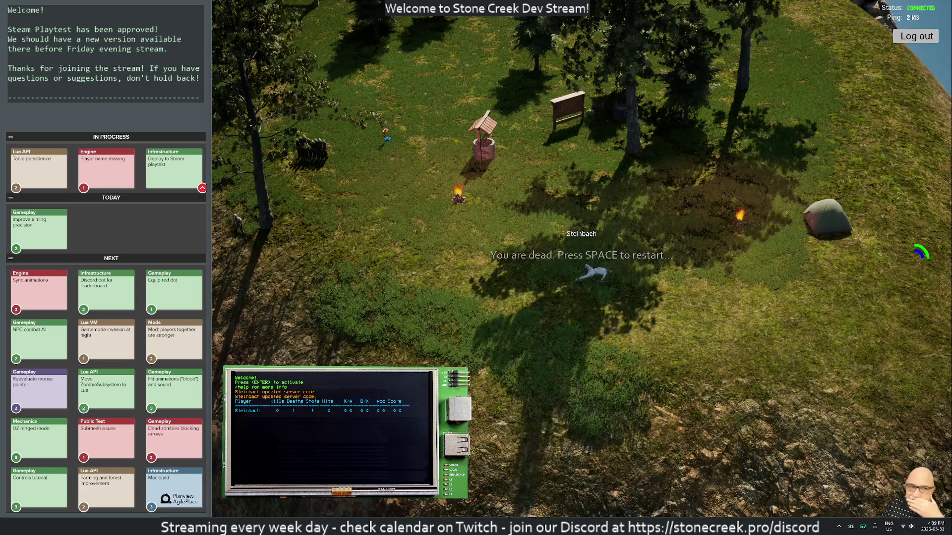
- Lower the system volume from 79 to 67 and attempt a respawn
{"action": "left_click", "coordinate": [908, 525]}
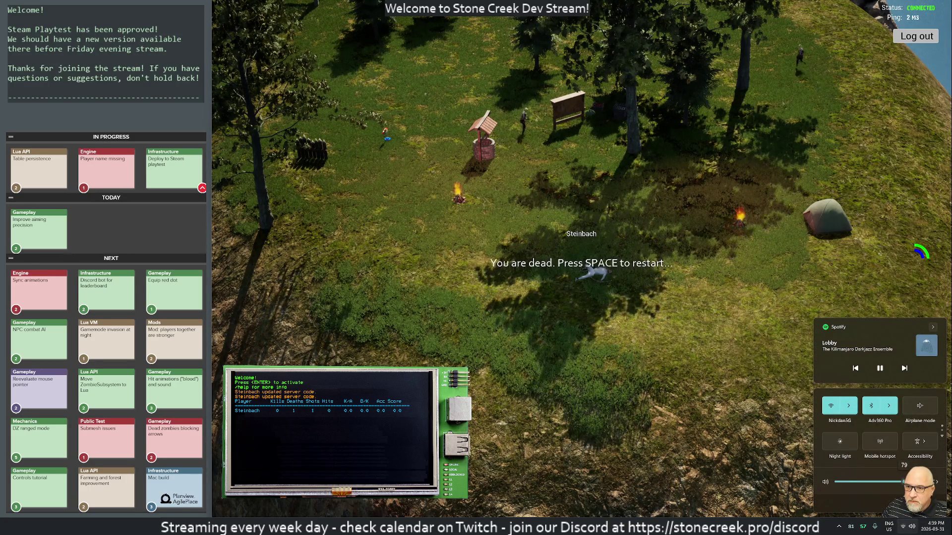
{"action": "left_click_drag", "start_coordinate": [903, 488], "coordinate": [895, 489]}
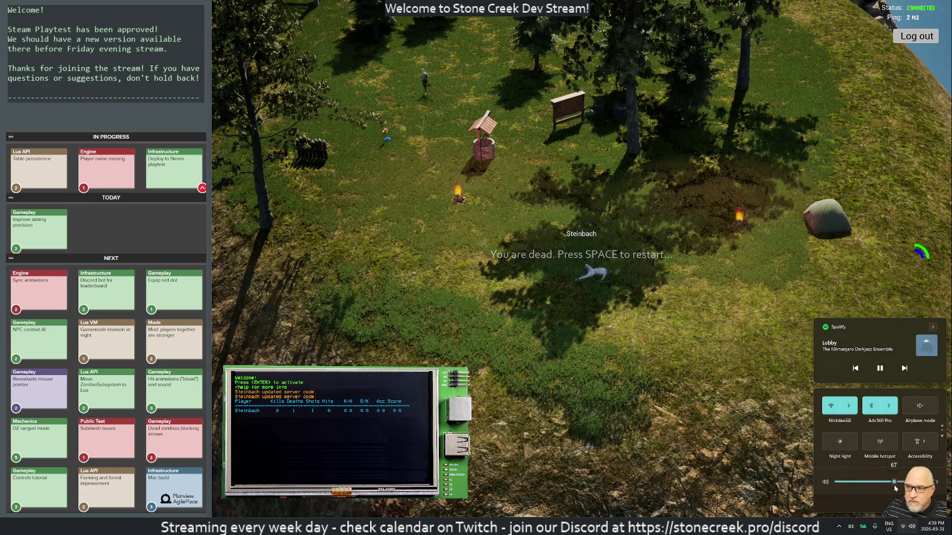
{"action": "key", "text": "Escape"}
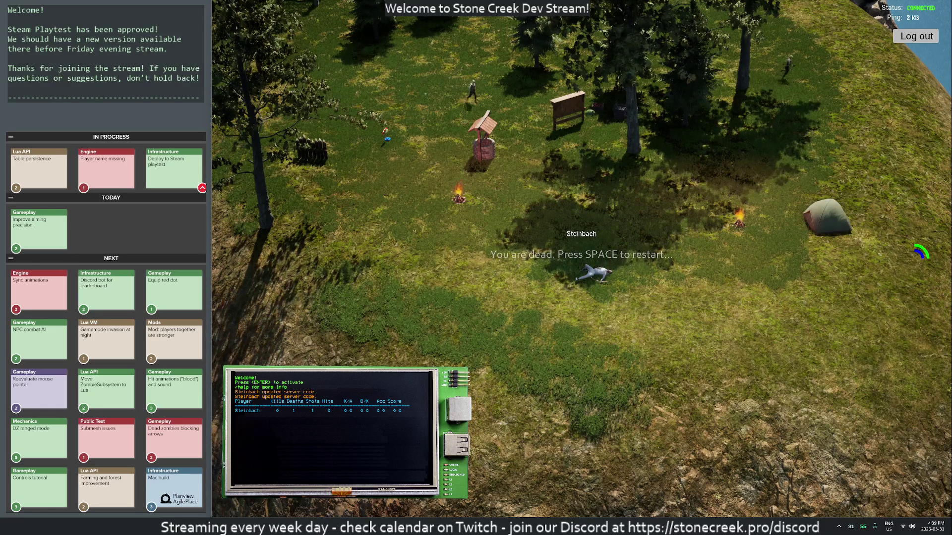
{"action": "key", "text": "space"}
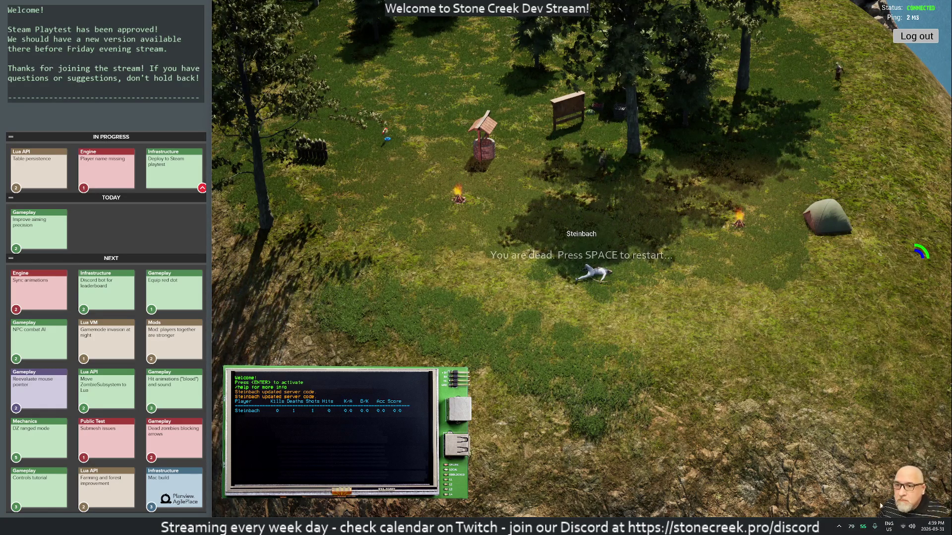
- Drop the system volume to 30 and respawn the character at the tent camp
{"action": "left_click", "coordinate": [910, 532]}
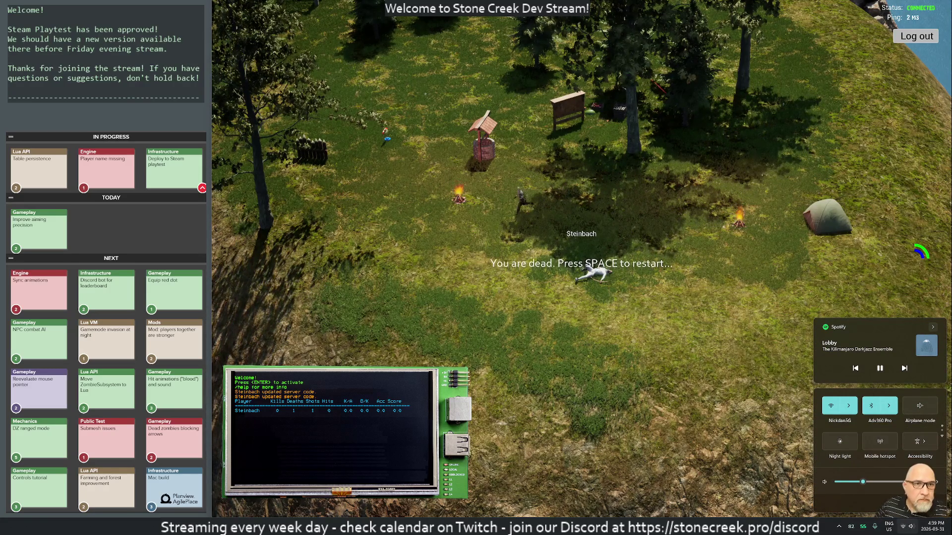
{"action": "key", "text": "Escape"}
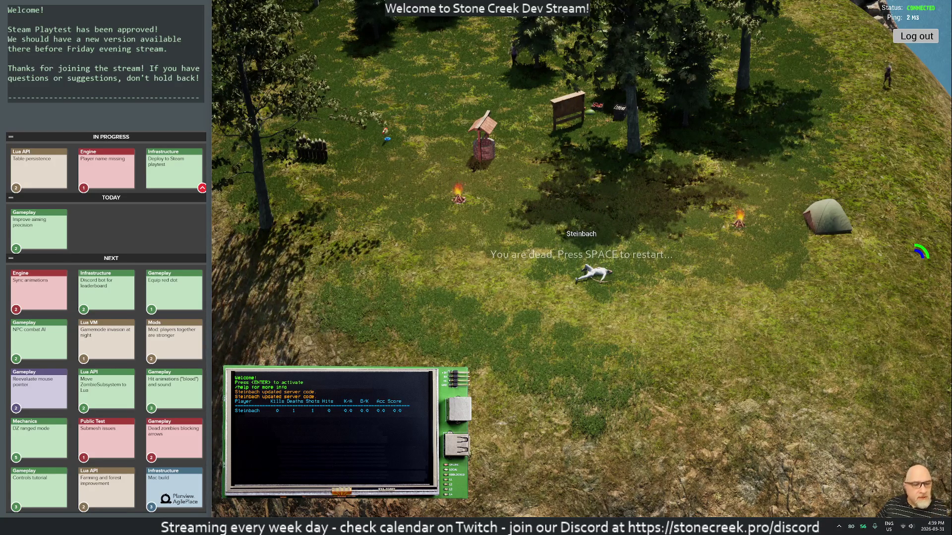
{"action": "key", "text": "space"}
{"action": "key", "text": "XF86AudioLowerVolume"}
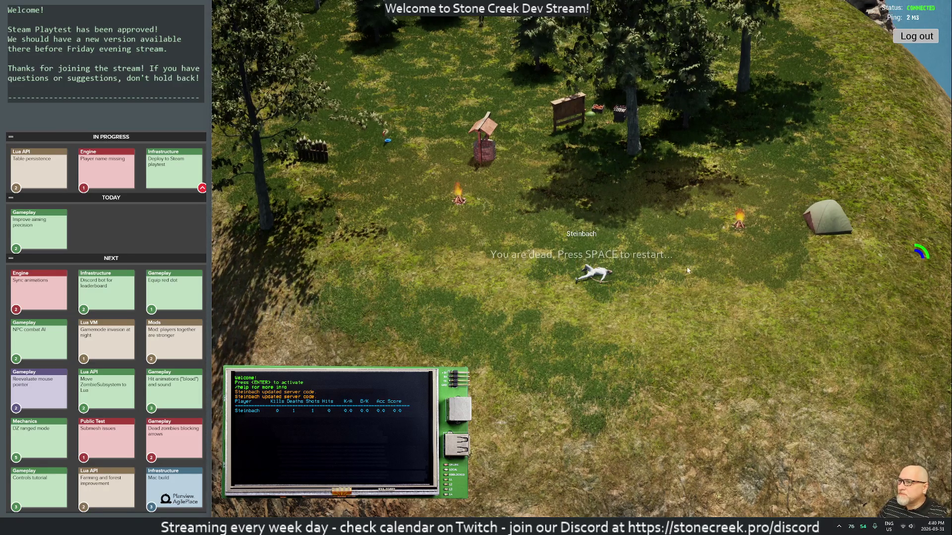
{"action": "key", "text": "space"}
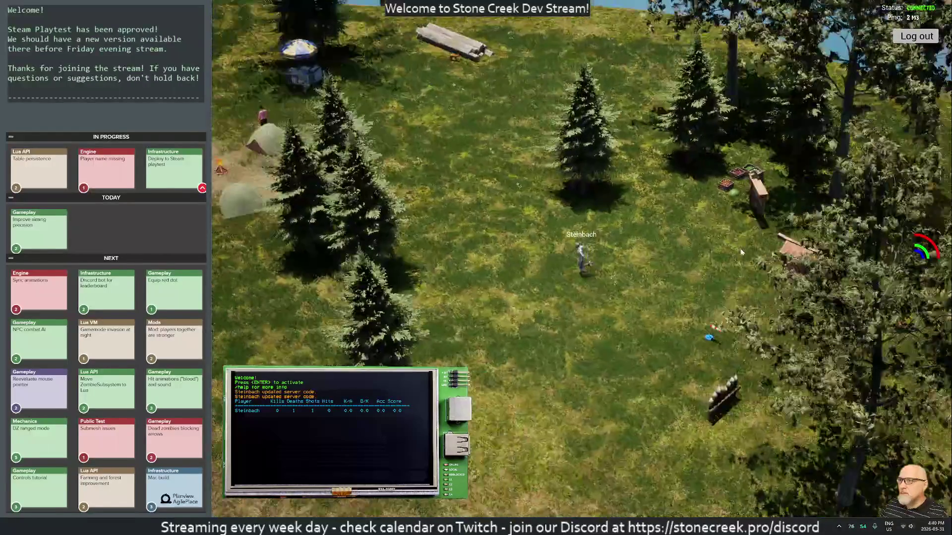
- Exit fullscreen game view, browse the Window and Tools menus, then walk the character
{"action": "key", "text": "F11"}
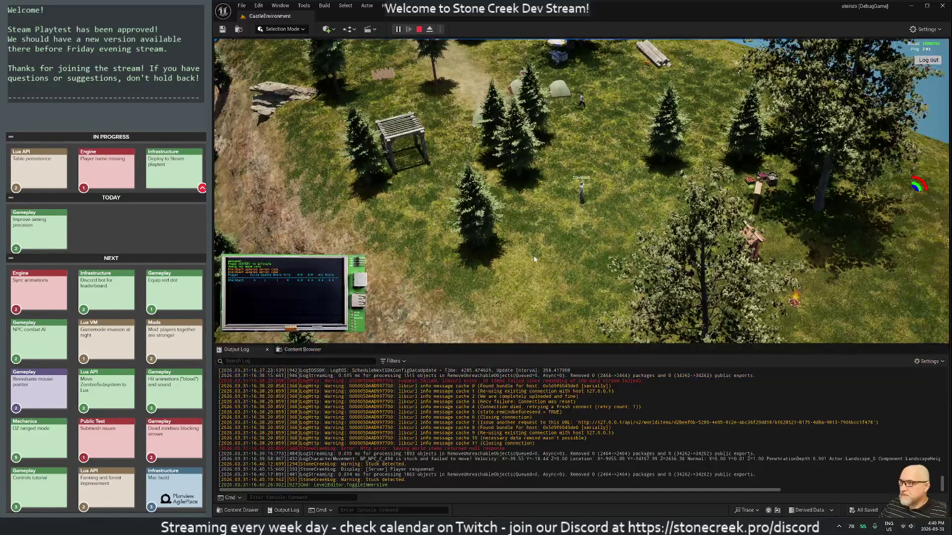
{"action": "left_click", "coordinate": [280, 5]}
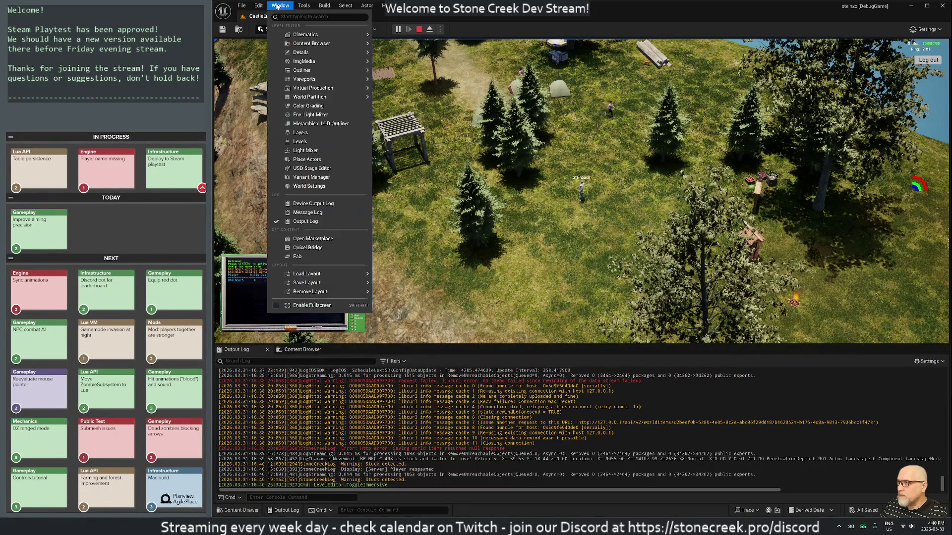
{"action": "left_click", "coordinate": [304, 6]}
{"action": "mouse_move", "coordinate": [319, 170]}
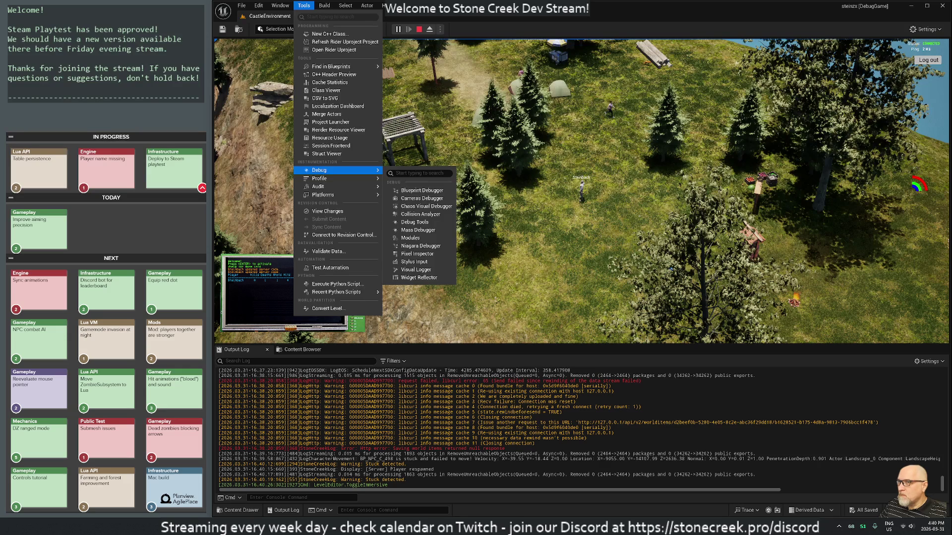
{"action": "left_click", "coordinate": [560, 78]}
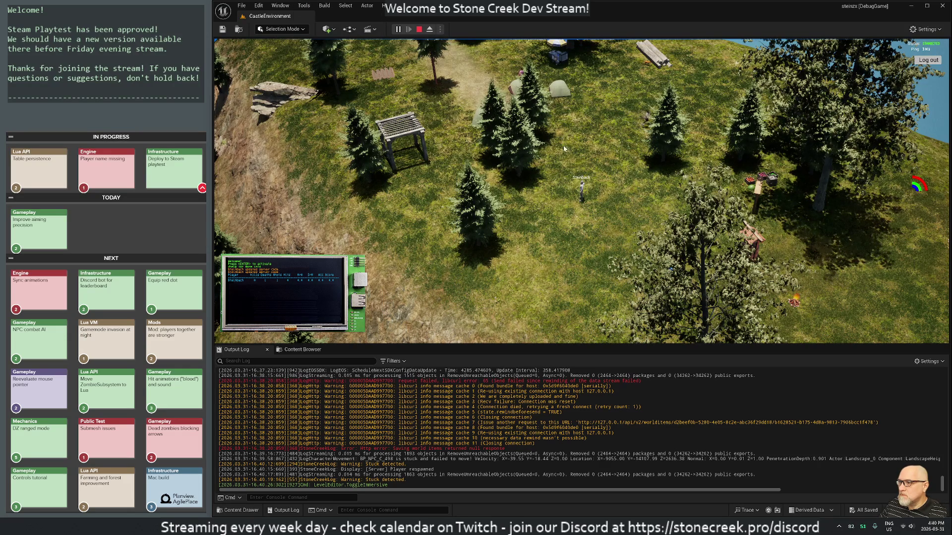
{"action": "key", "text": "s"}
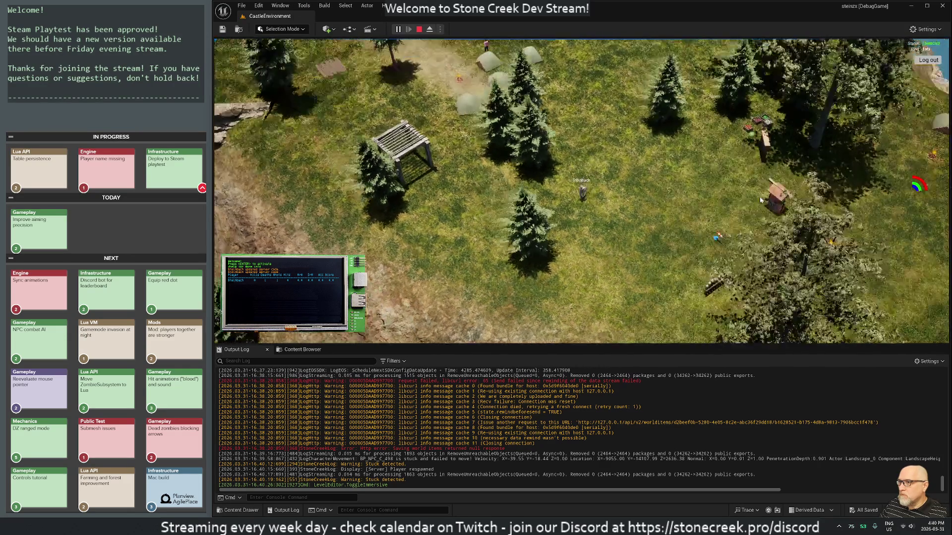
{"action": "scroll", "coordinate": [571, 199], "scroll_direction": "up", "scroll_amount": 3}
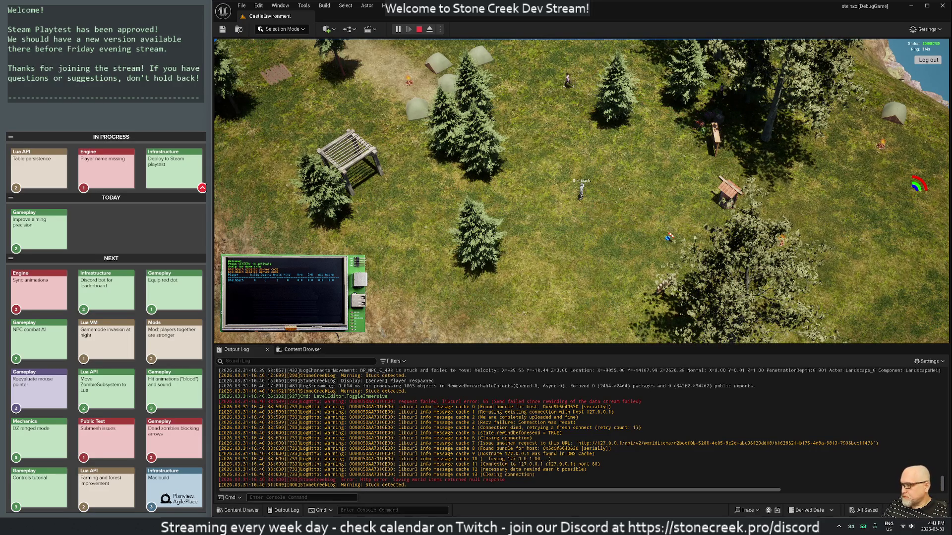
- Show the frame rate with 'stat fps' and rotate the camera toward the lake
{"action": "type", "text": "sta"}
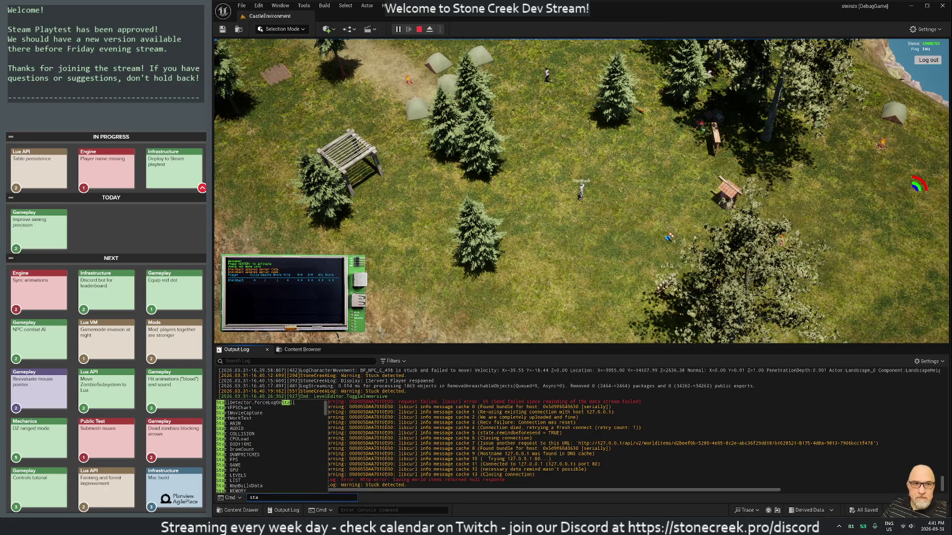
{"action": "type", "text": "t"}
{"action": "type", "text": " fps"}
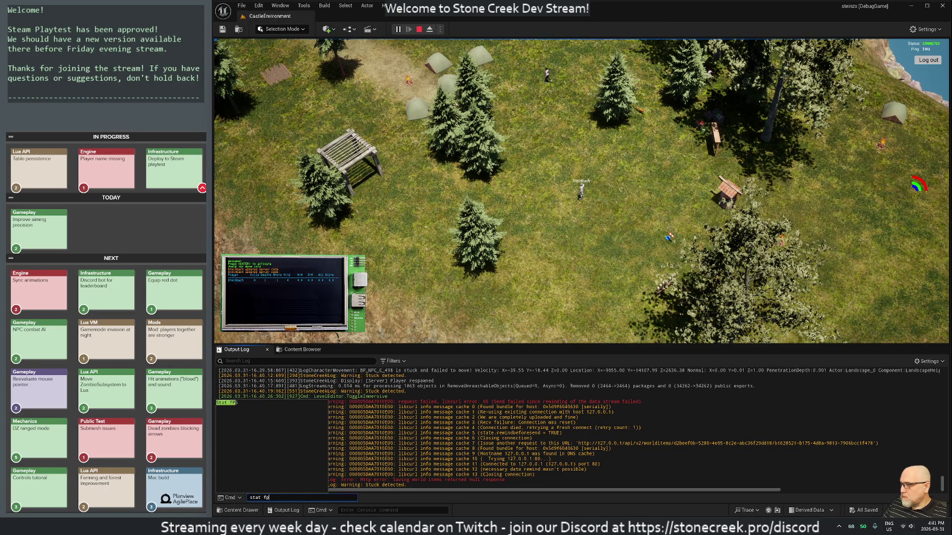
{"action": "key", "text": "Return"}
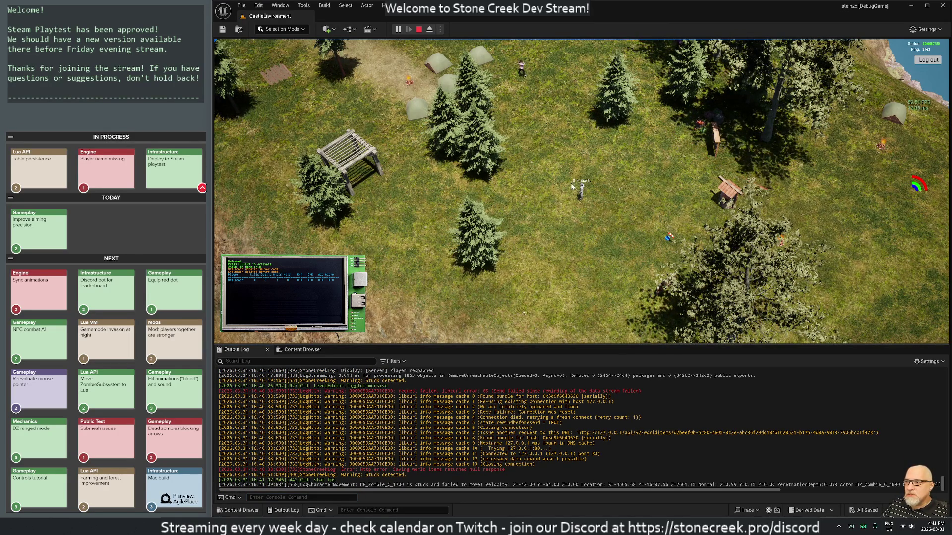
{"action": "mouse_move", "coordinate": [573, 186]}
{"action": "left_mouse_down"}
{"action": "mouse_move", "coordinate": [689, 183]}
{"action": "mouse_move", "coordinate": [174, 49]}
{"action": "mouse_move", "coordinate": [549, 160]}
{"action": "left_mouse_up"}
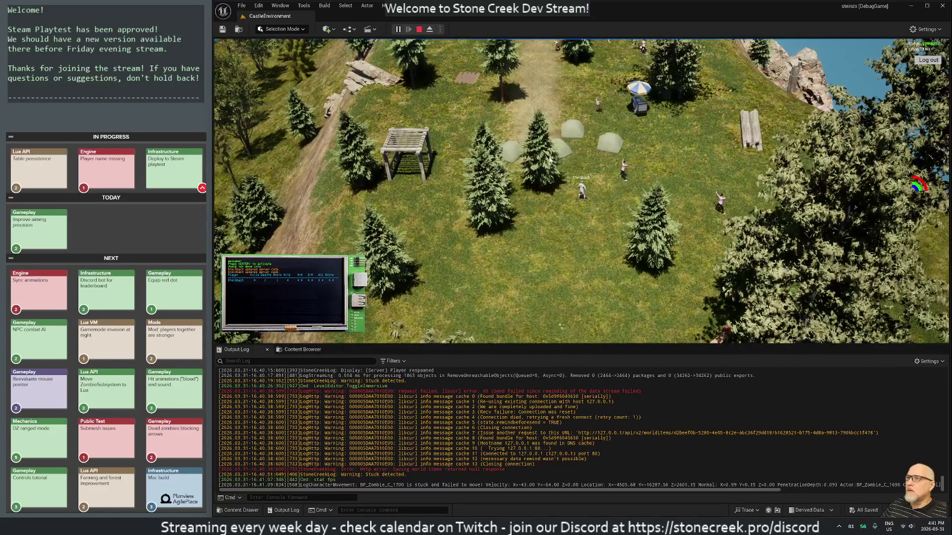
{"action": "mouse_move", "coordinate": [508, 55]}
{"action": "left_mouse_down"}
{"action": "mouse_move", "coordinate": [679, 3]}
{"action": "mouse_move", "coordinate": [551, 320]}
{"action": "left_mouse_up"}
- Walk the character up and left across the field
{"action": "key", "text": "w"}
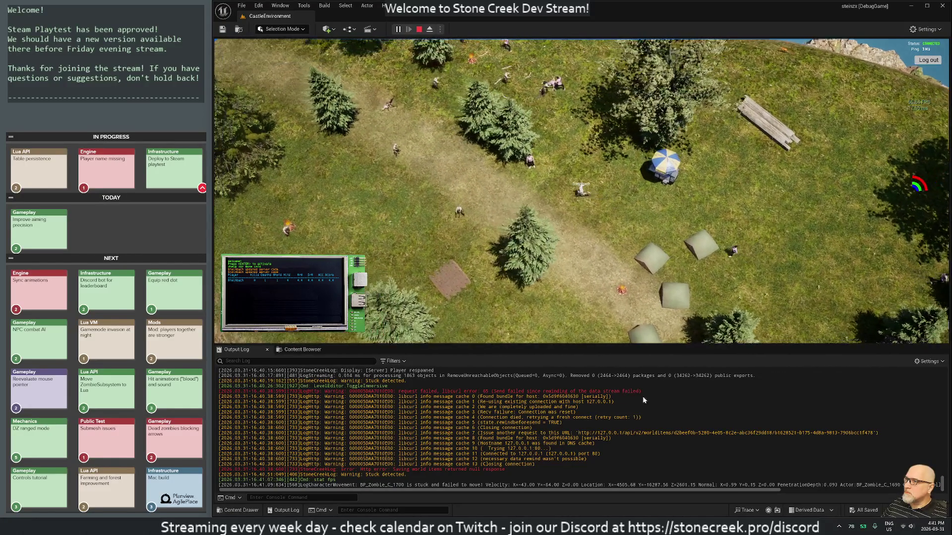
{"action": "key", "text": "a"}
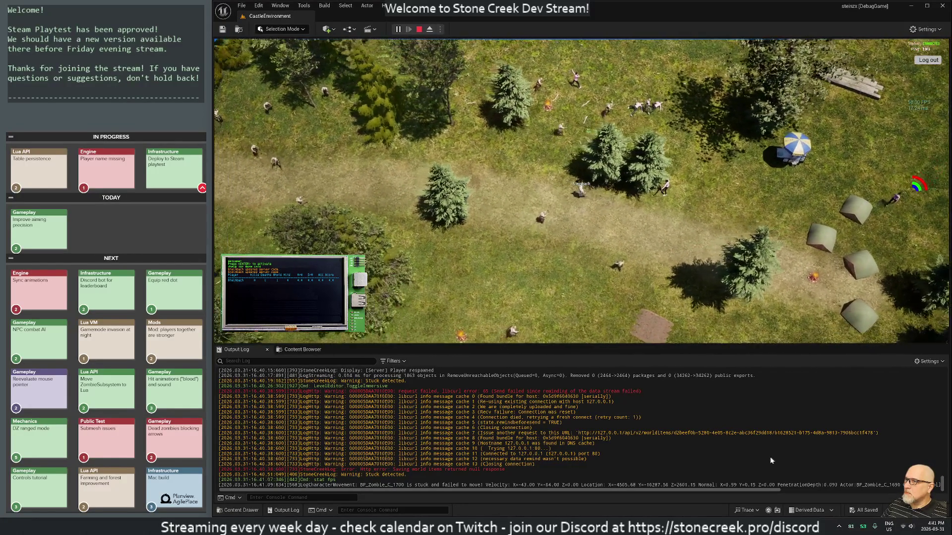
{"action": "key", "text": "a"}
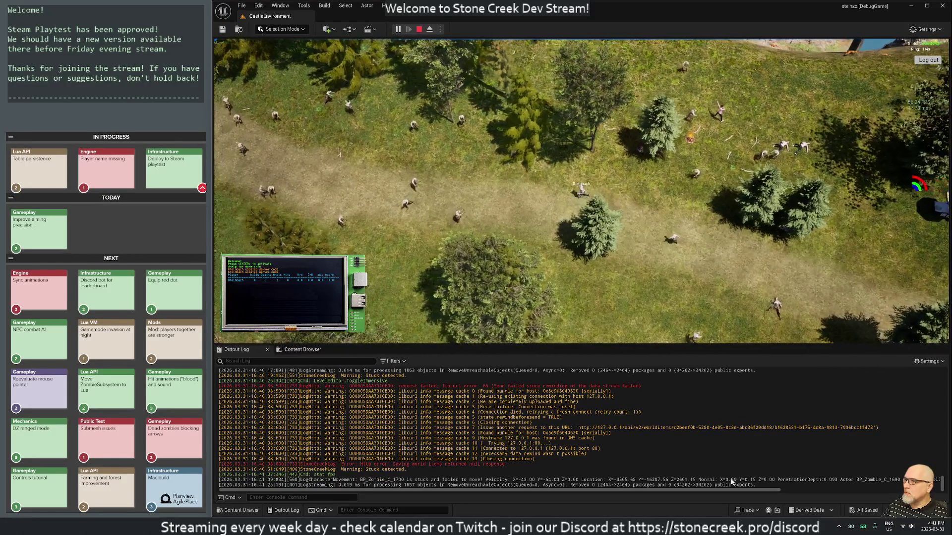
{"action": "key", "text": "a"}
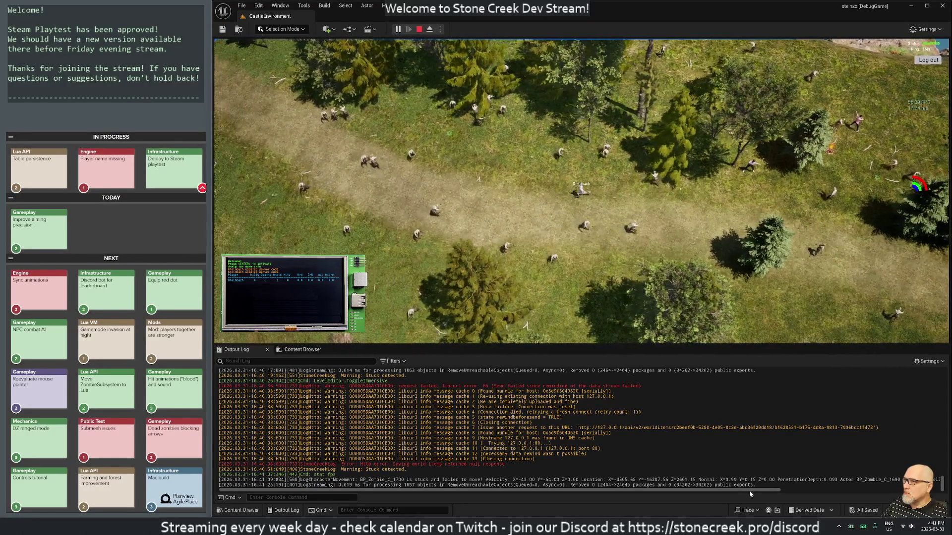
{"action": "key", "text": "a"}
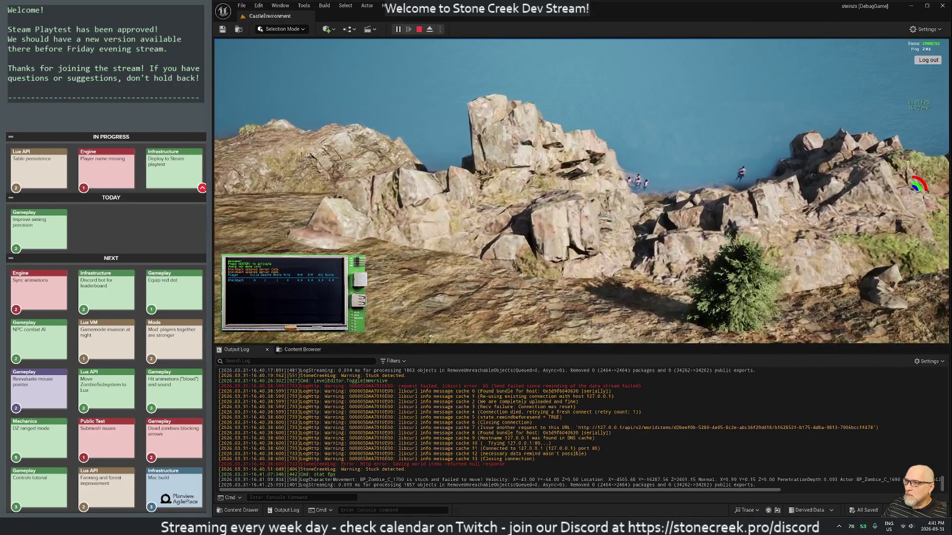
- Stop the play session, relaunch it briefly, then stop it again
{"action": "key", "text": "ctrl+a"}
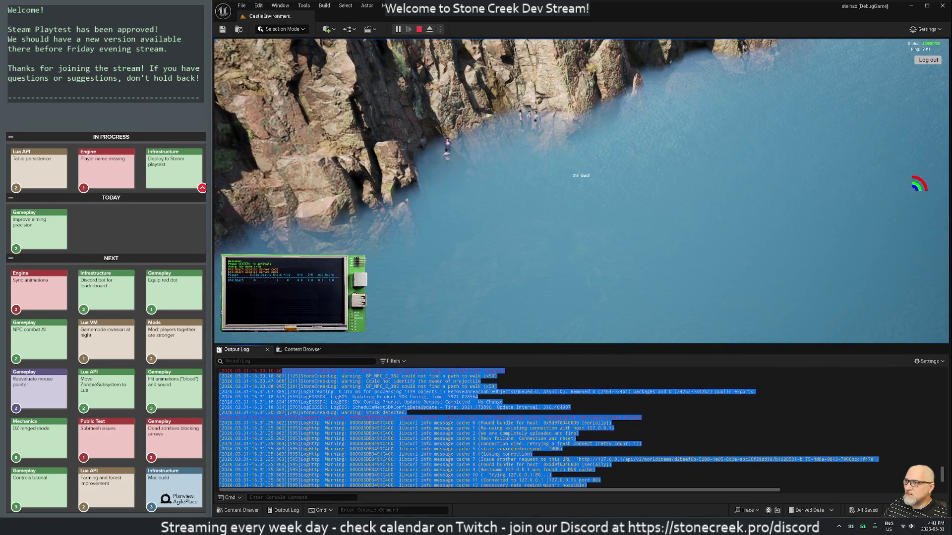
{"action": "left_click", "coordinate": [560, 335]}
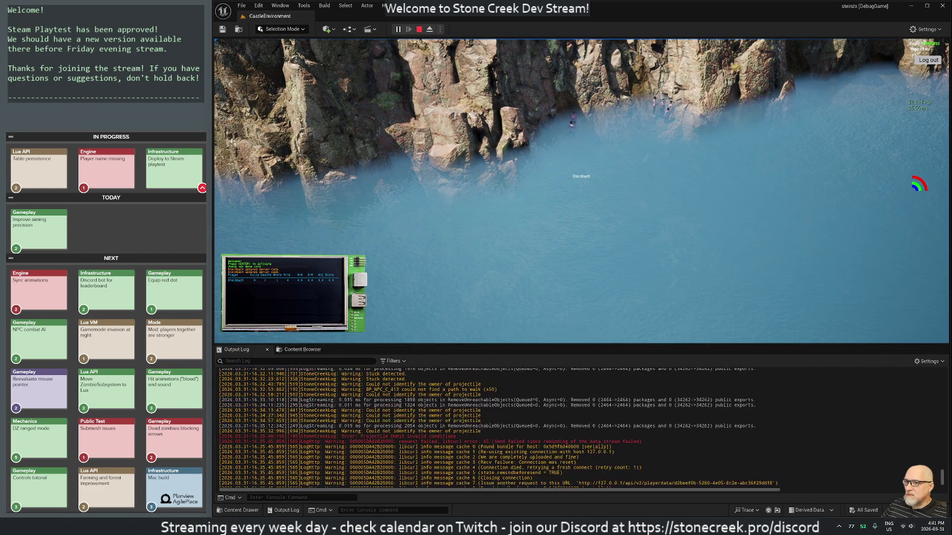
{"action": "scroll", "coordinate": [580, 427], "scroll_direction": "down", "scroll_amount": 10}
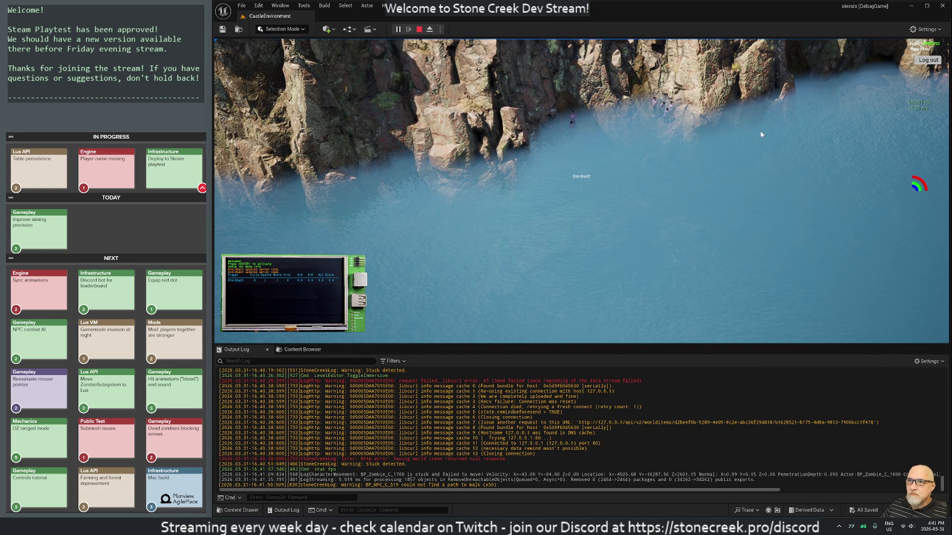
{"action": "left_click", "coordinate": [418, 30]}
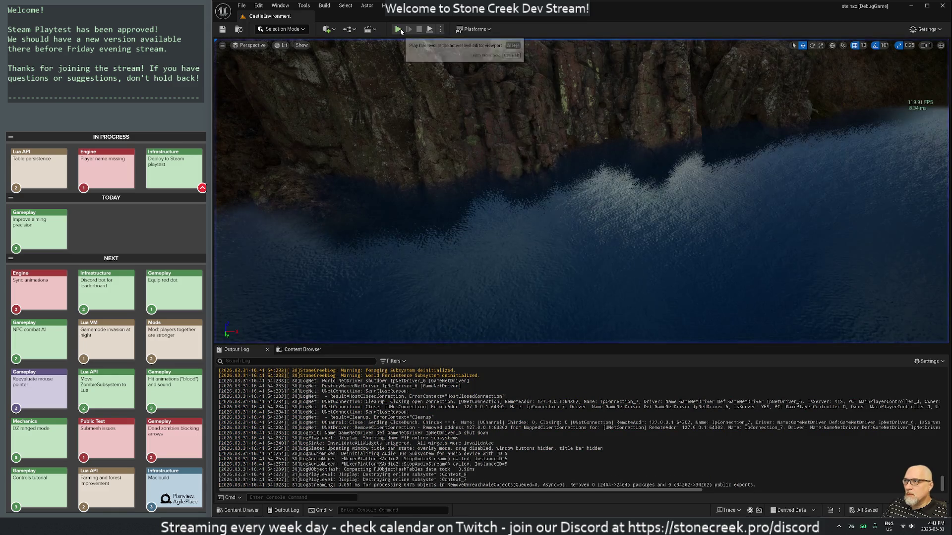
{"action": "left_click", "coordinate": [397, 30]}
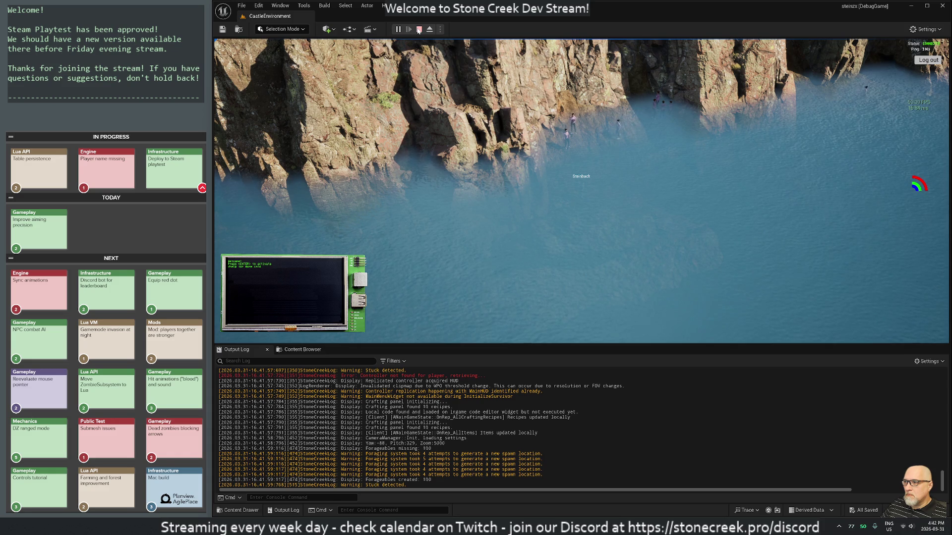
{"action": "left_click", "coordinate": [419, 30]}
- Launch a terminal from the Windows Start menu search
{"action": "key", "text": "super"}
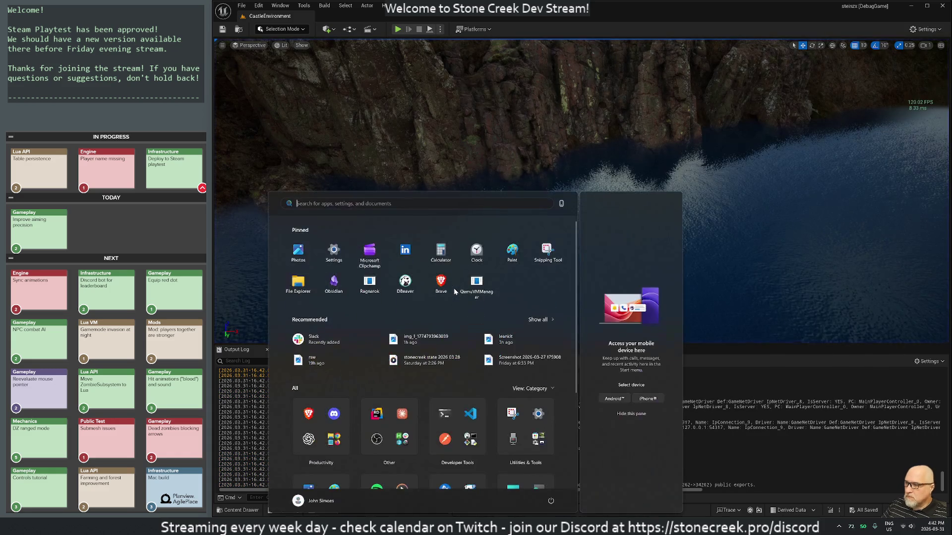
{"action": "type", "text": "terminal"}
{"action": "key", "text": "Return"}
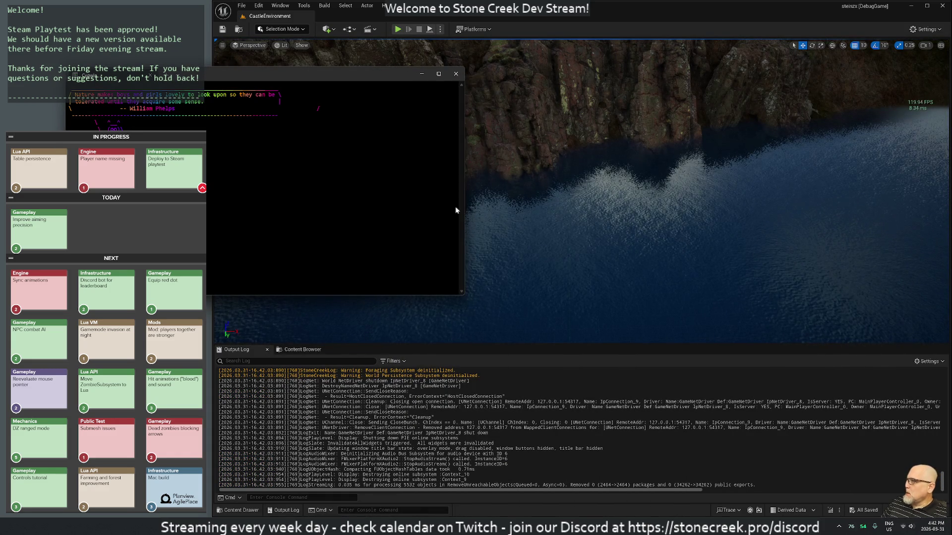
- List the home/stonecreek/ folder in the terminal, then start a fresh play session
{"action": "type", "text": "cd home/"}
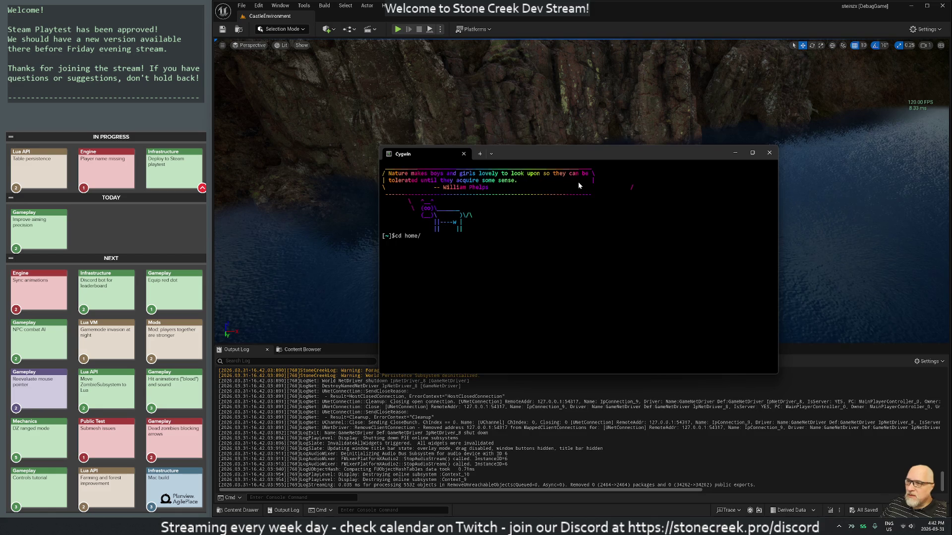
{"action": "type", "text": "stonecreek/"}
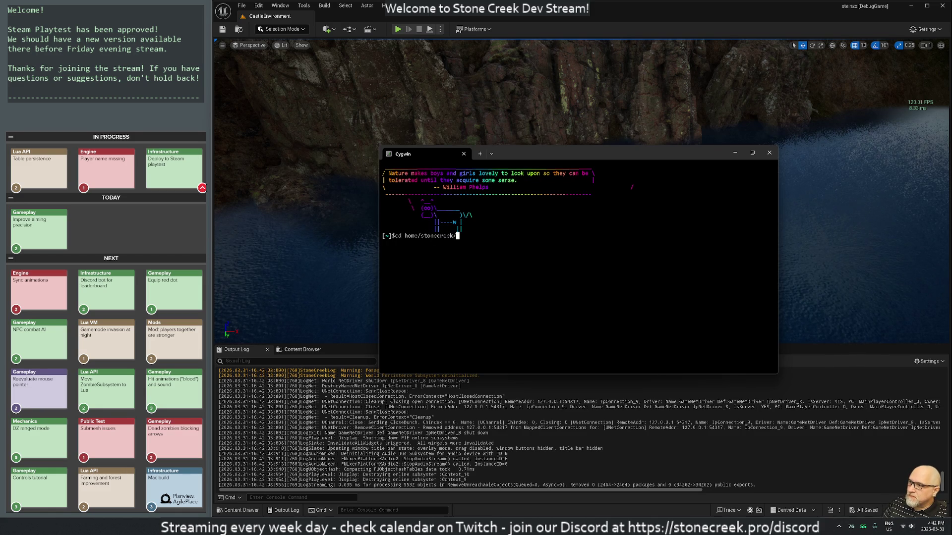
{"action": "key", "text": "Return"}
{"action": "type", "text": "ls"}
{"action": "key", "text": "Return"}
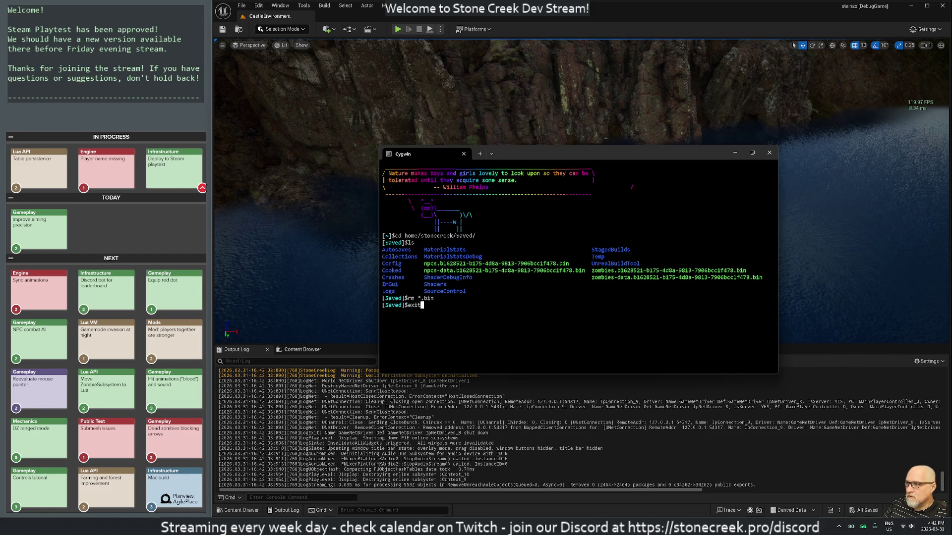
{"action": "key", "text": "Return"}
{"action": "left_click", "coordinate": [397, 30]}
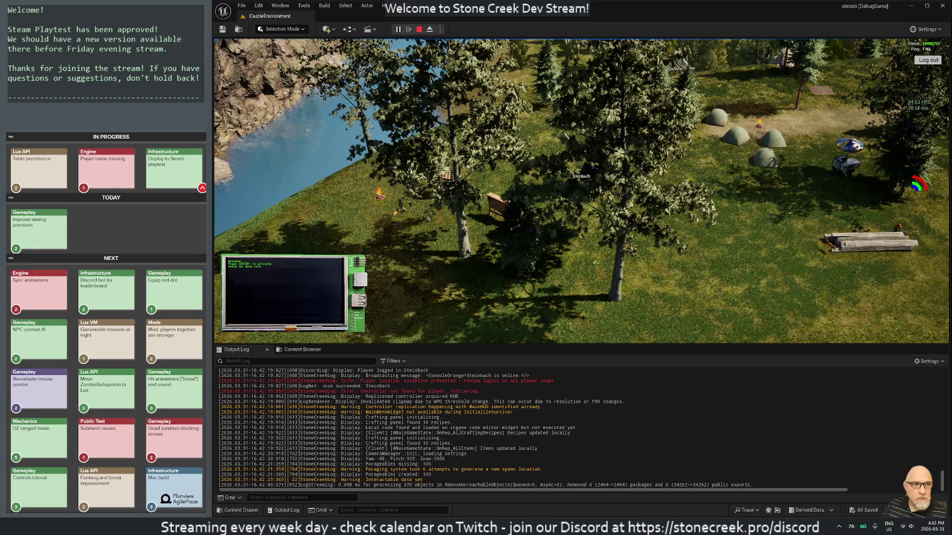
- Focus the console command field of the running Stone Creek session
{"action": "left_click", "coordinate": [301, 498]}
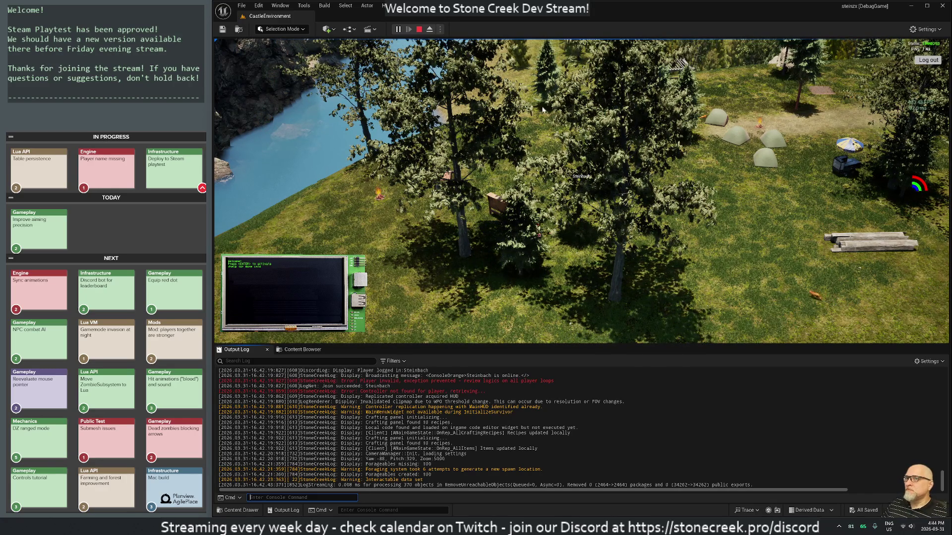
- Walk the character east past the camp, then end the play session with Esc
{"action": "left_click", "coordinate": [576, 177]}
{"action": "key", "text": "d"}
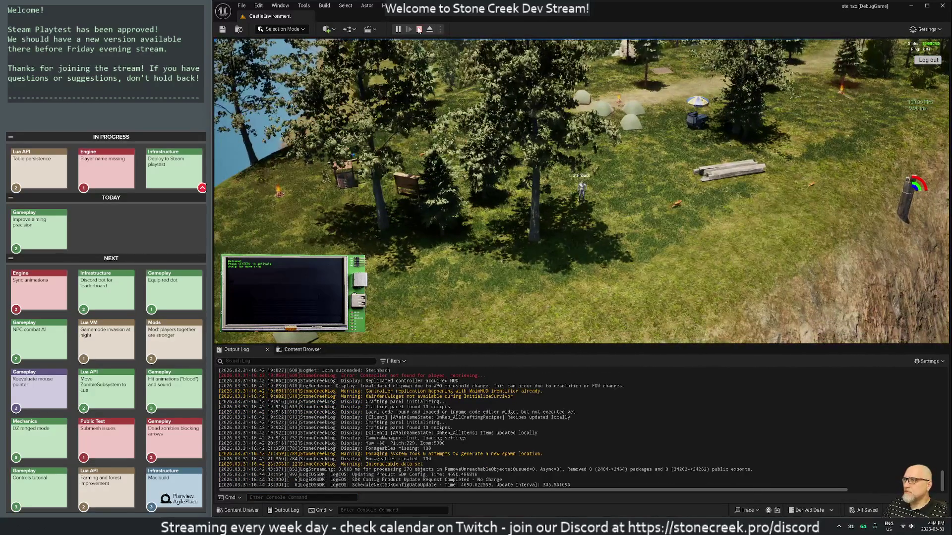
{"action": "key", "text": "Escape"}
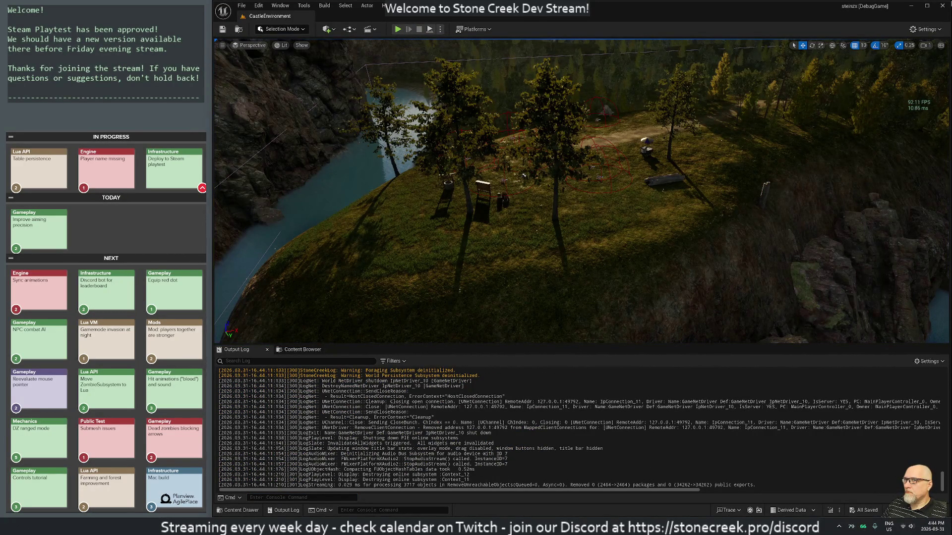
- Minimize Unreal Editor and close the Live Coding console to reach Development-User.lua
{"action": "left_click", "coordinate": [942, 6]}
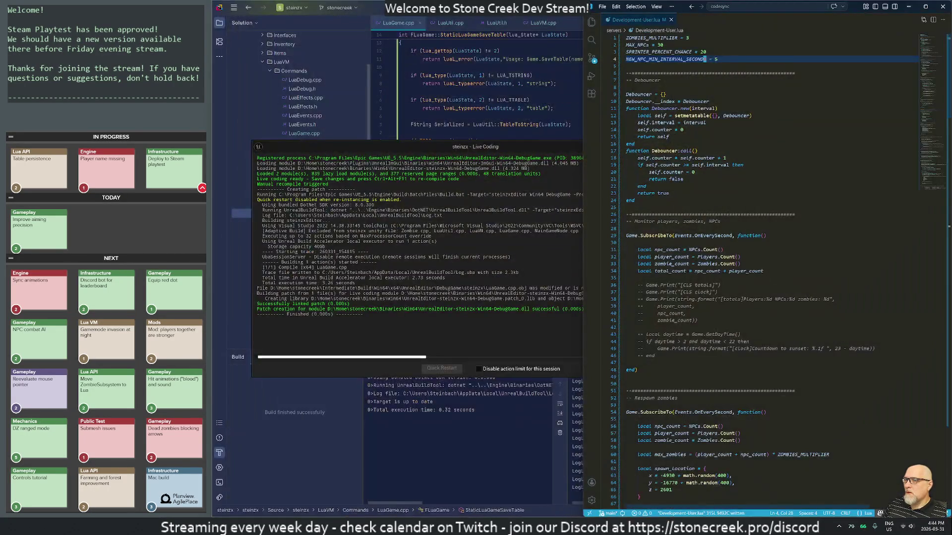
{"action": "left_click", "coordinate": [530, 145]}
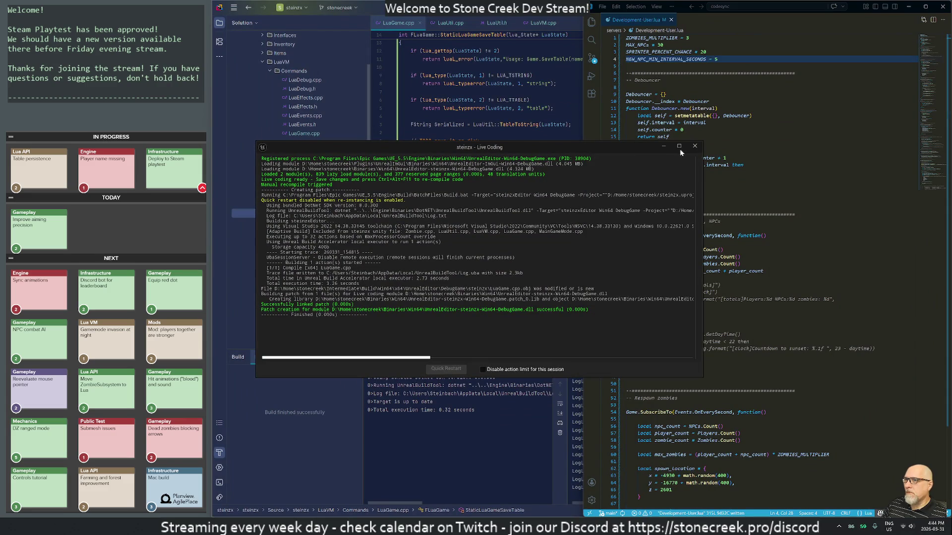
{"action": "left_click", "coordinate": [709, 147]}
{"action": "type", "text": "S"}
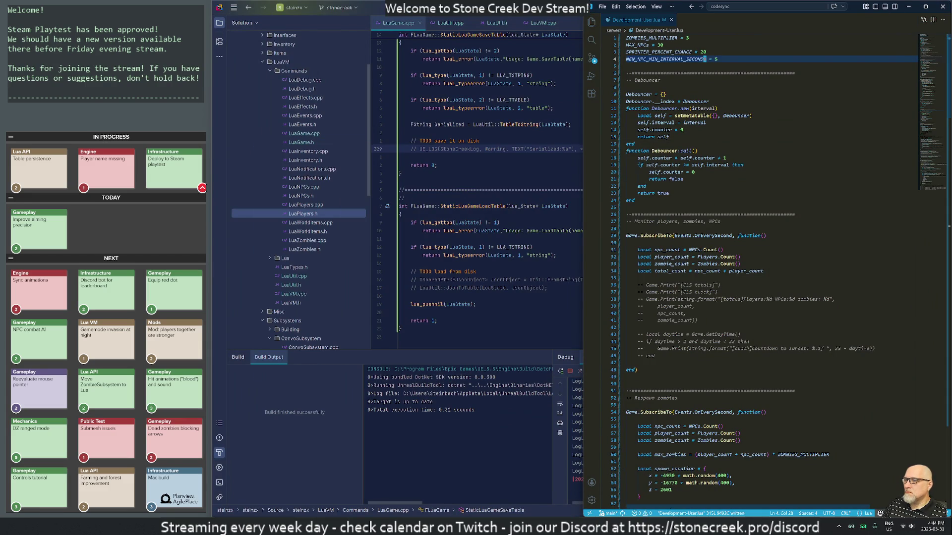
{"action": "left_click", "coordinate": [681, 179]}
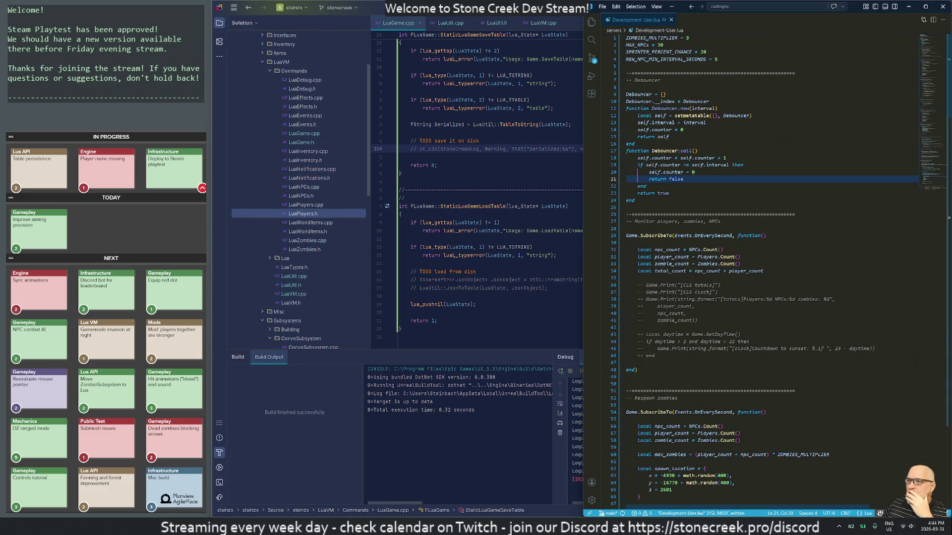
- Delete commented-out lines 306–315 of Development-User.lua and save with :w
{"action": "scroll", "coordinate": [768, 268], "scroll_direction": "down", "scroll_amount": 18}
{"action": "scroll", "coordinate": [768, 267], "scroll_direction": "down", "scroll_amount": 20}
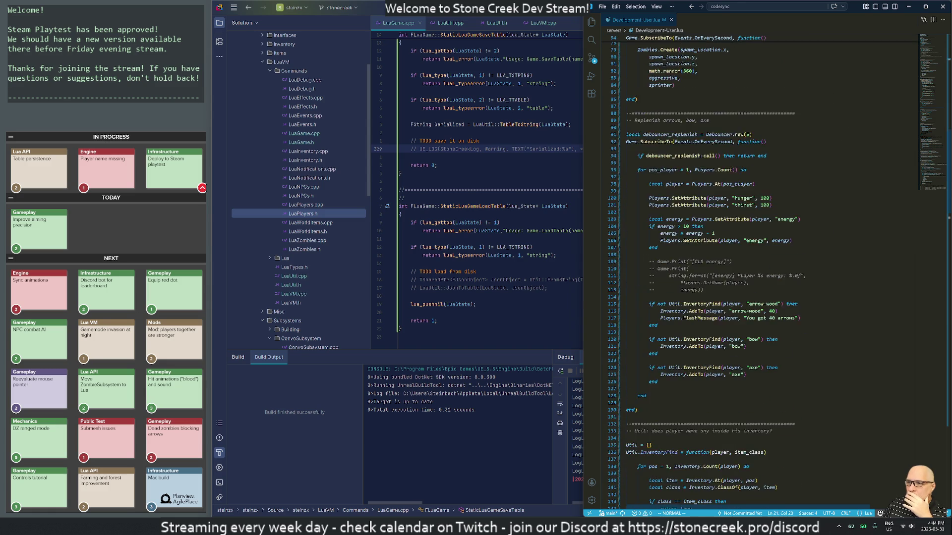
{"action": "scroll", "coordinate": [768, 267], "scroll_direction": "down", "scroll_amount": 20}
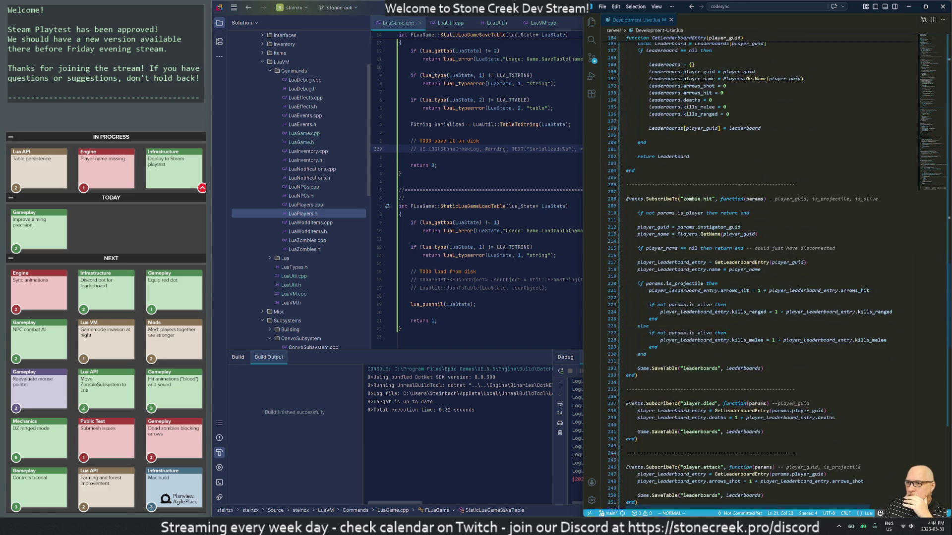
{"action": "scroll", "coordinate": [768, 267], "scroll_direction": "down", "scroll_amount": 5}
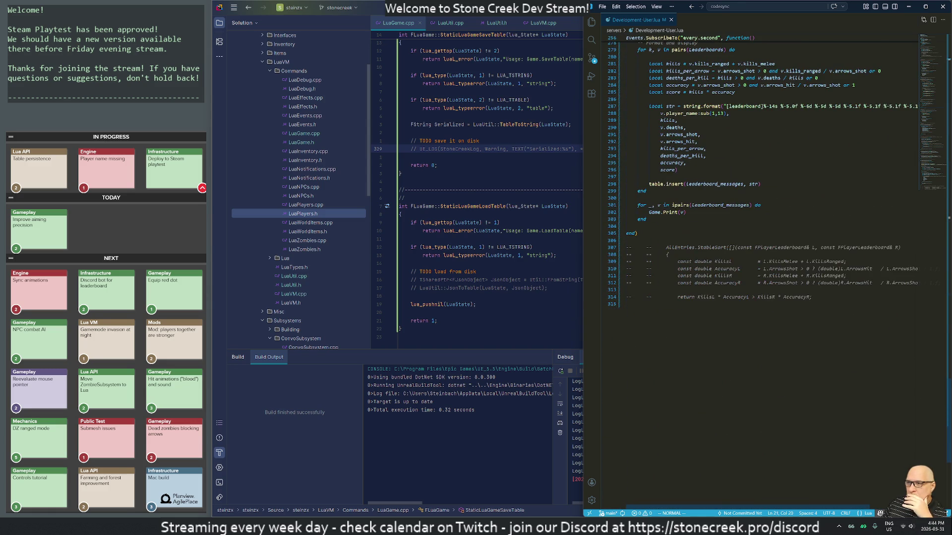
{"action": "left_click", "coordinate": [626, 240]}
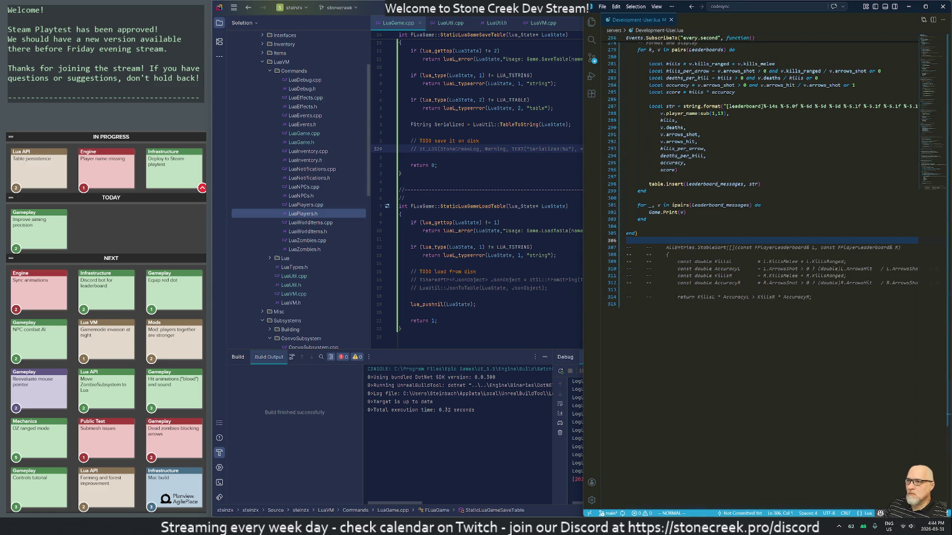
{"action": "key", "text": "shift+v"}
{"action": "key", "text": "shift+g"}
{"action": "type", "text": "d:w"}
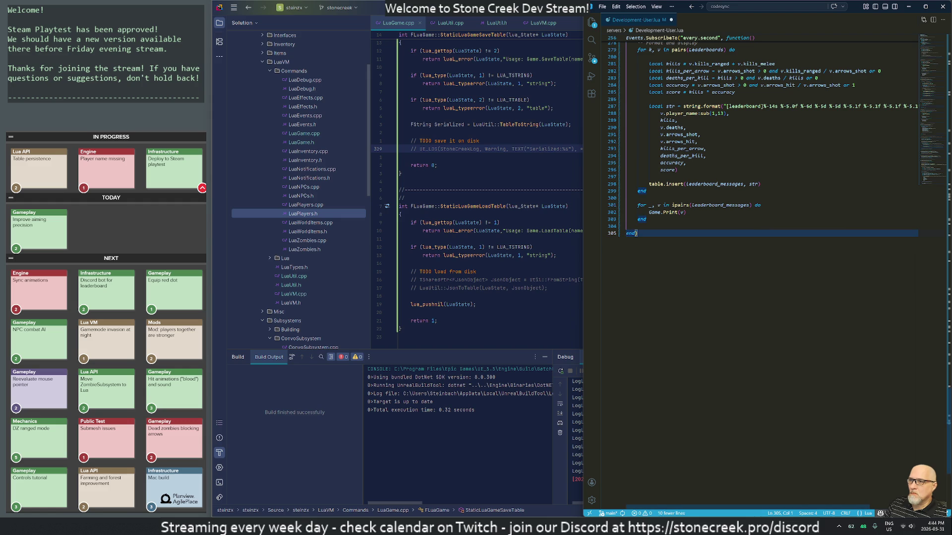
{"action": "key", "text": "Return"}
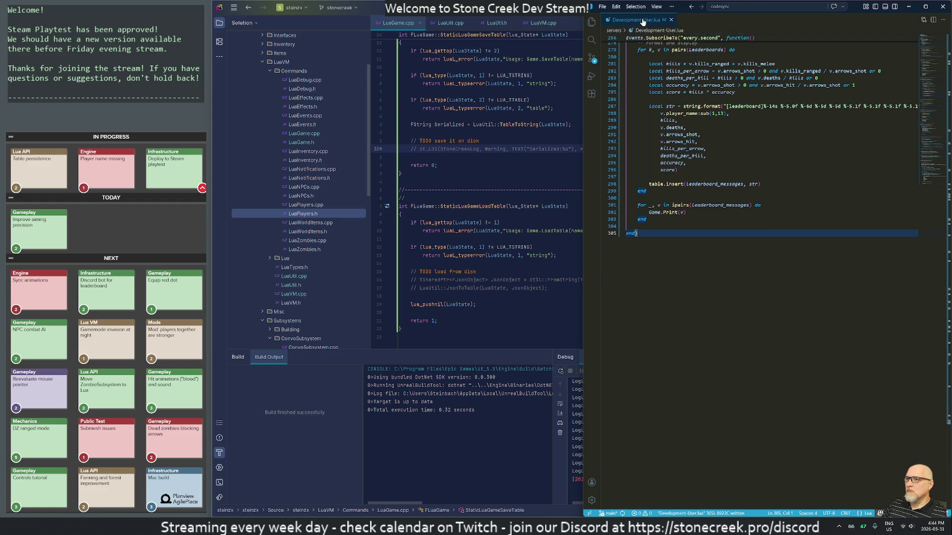
- Close Development-User.lua and its editor window, glance over LuaGame.cpp, then switch to AgilePlace
{"action": "left_click", "coordinate": [671, 19]}
{"action": "left_click", "coordinate": [942, 7]}
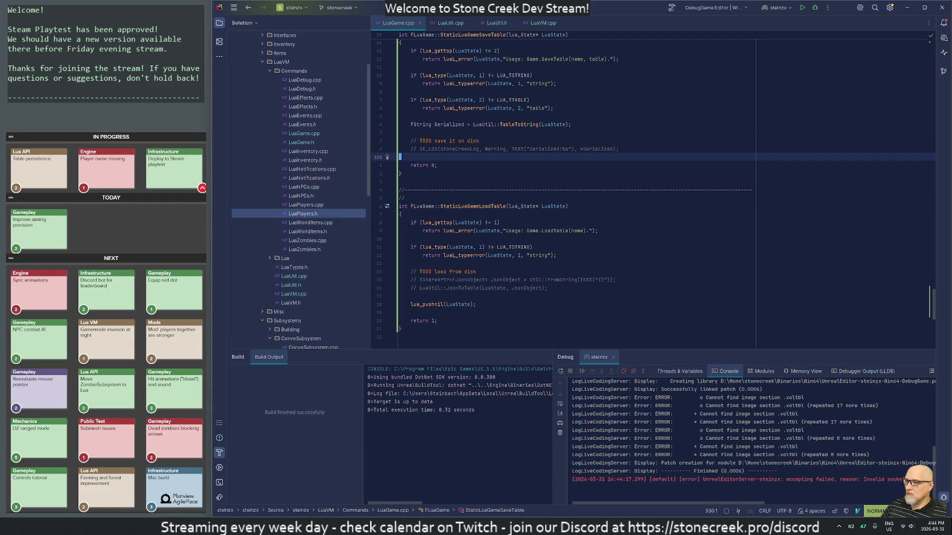
{"action": "scroll", "coordinate": [644, 193], "scroll_direction": "down", "scroll_amount": 1}
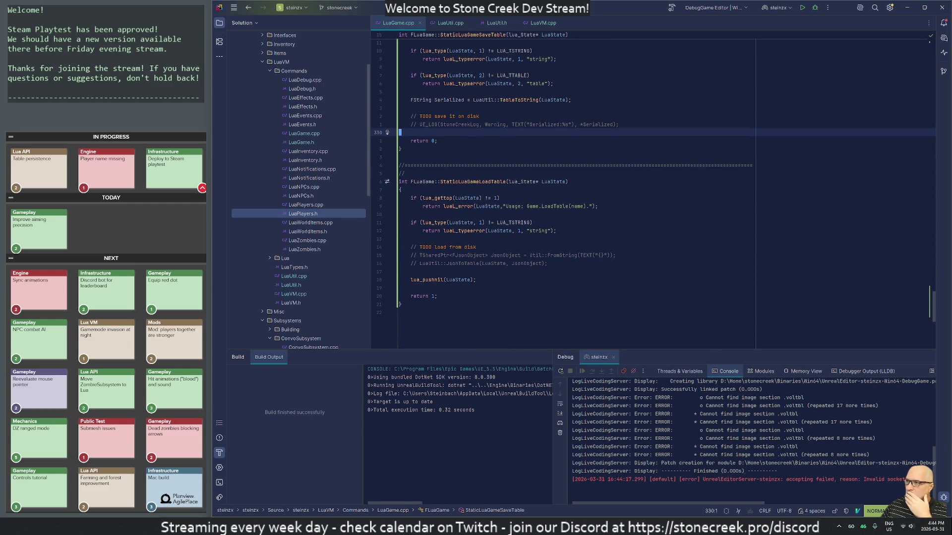
{"action": "scroll", "coordinate": [645, 193], "scroll_direction": "up", "scroll_amount": 2}
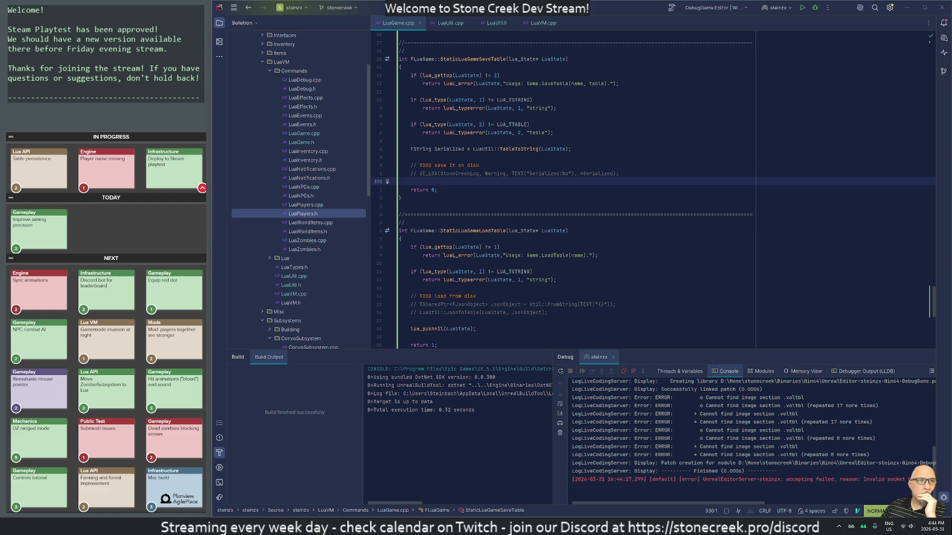
{"action": "key", "text": "alt+Tab"}
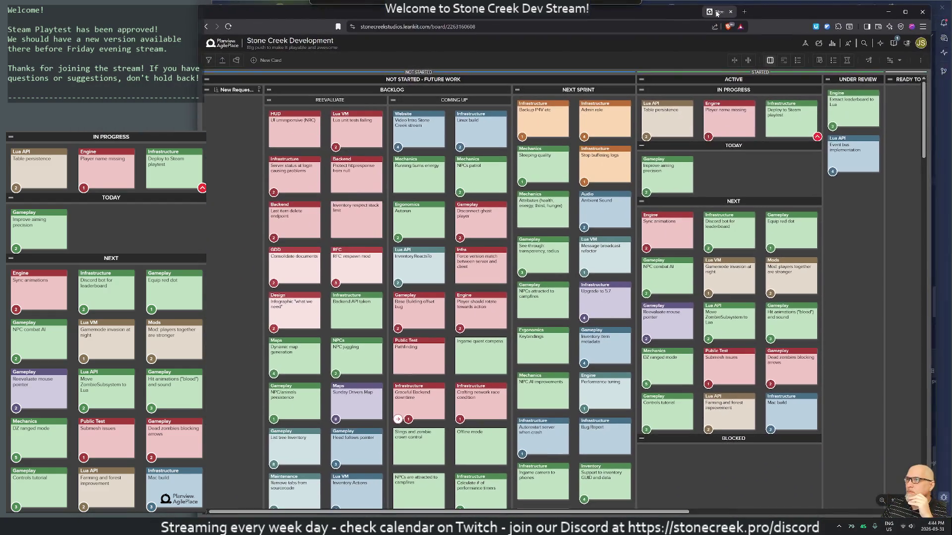
- Move the Table persistence card from In Progress to Under Review and close the browser
{"action": "left_click_drag", "start_coordinate": [667, 121], "coordinate": [852, 112]}
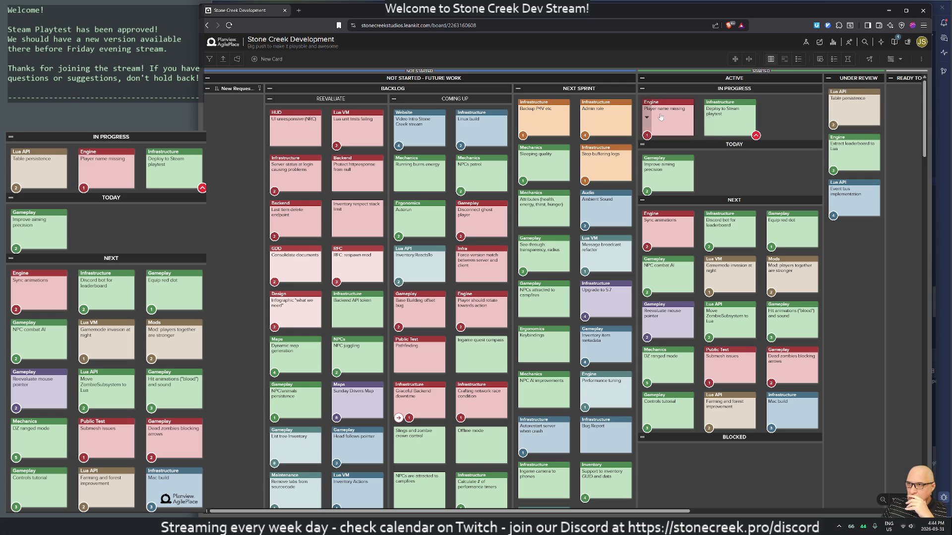
{"action": "left_click", "coordinate": [285, 10]}
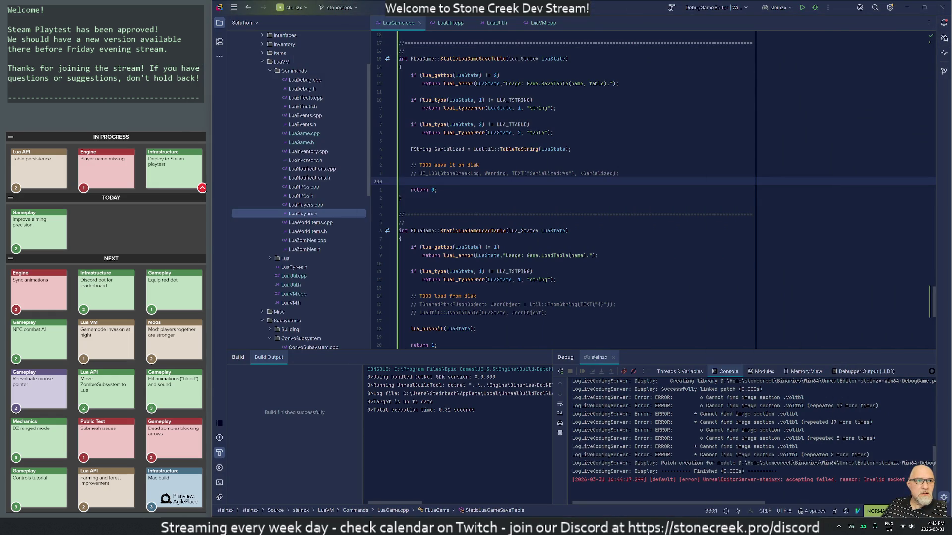
- Close the open files LuaGame.cpp, LuaUtil.cpp, LuaUtil.h and LuaVM.cpp
{"action": "left_click", "coordinate": [402, 222]}
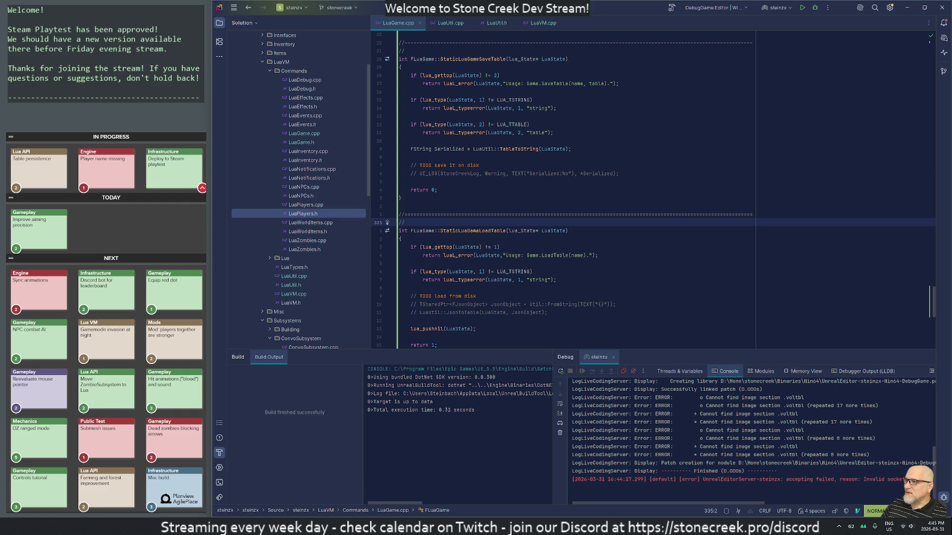
{"action": "middle_click", "coordinate": [390, 23]}
{"action": "middle_click", "coordinate": [391, 23]}
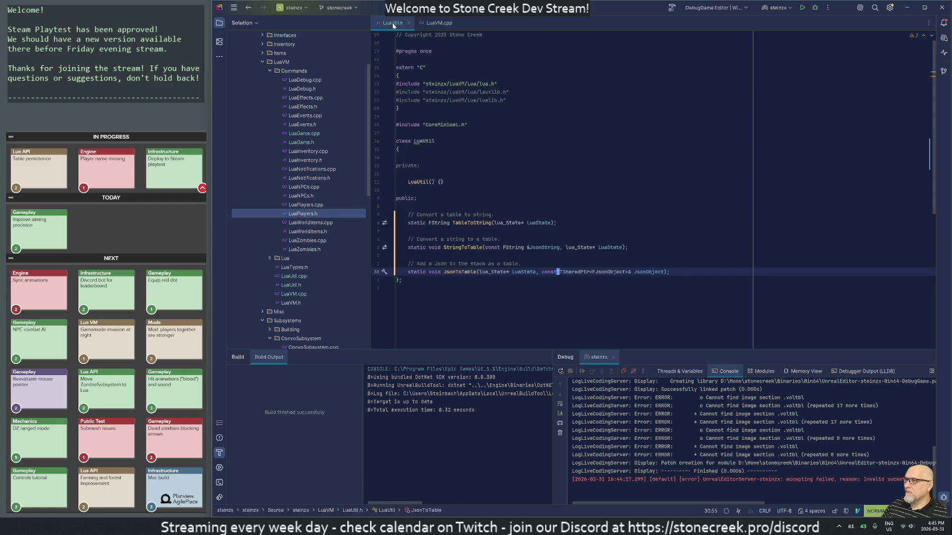
{"action": "middle_click", "coordinate": [391, 23]}
{"action": "middle_click", "coordinate": [393, 23]}
- Collapse the LuaVM, EventBus and ConvoSubsystem folders in the solution tree
{"action": "scroll", "coordinate": [297, 168], "scroll_direction": "up", "scroll_amount": 3}
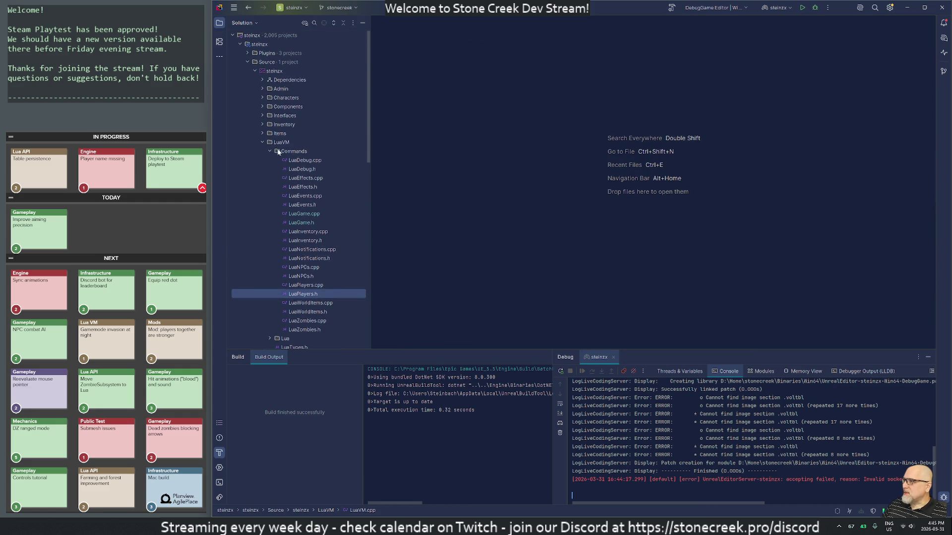
{"action": "left_click", "coordinate": [263, 144]}
{"action": "left_click", "coordinate": [262, 142]}
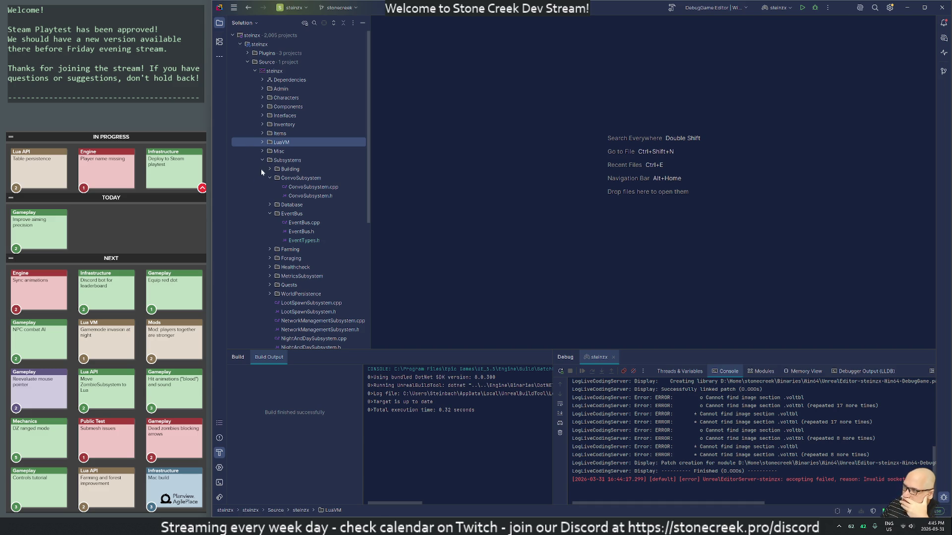
{"action": "left_click", "coordinate": [269, 213]}
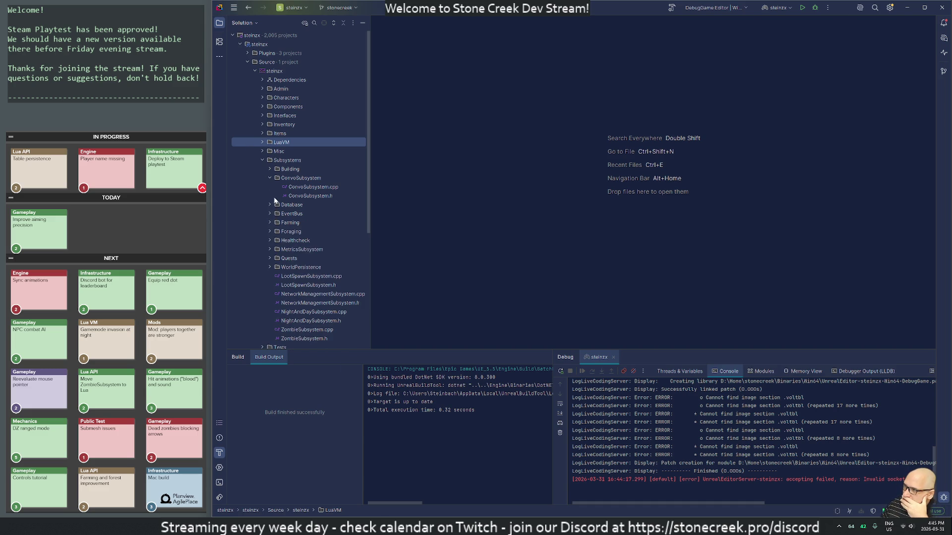
{"action": "left_click", "coordinate": [270, 178]}
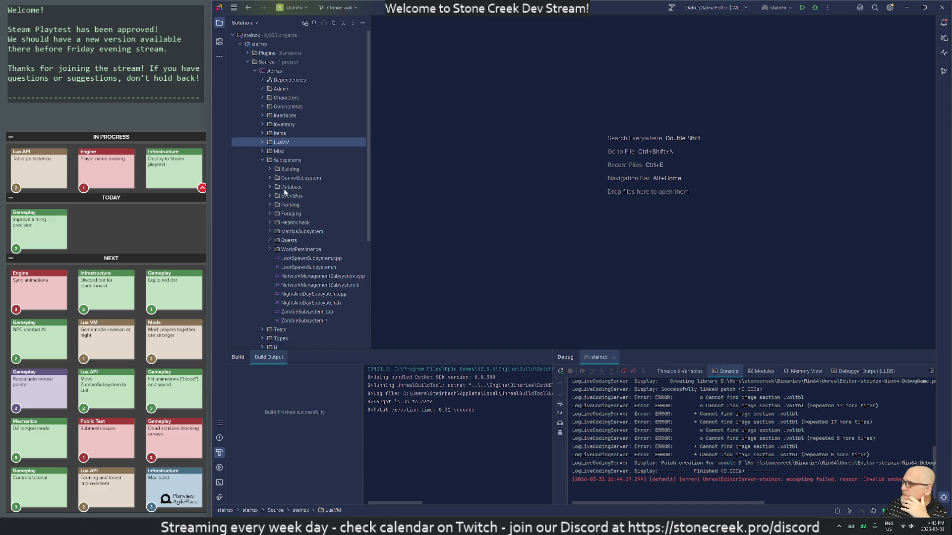
- Search Everywhere for 'surviv' and open Survivor.h
{"action": "key", "text": "shift"}
{"action": "key", "text": "shift"}
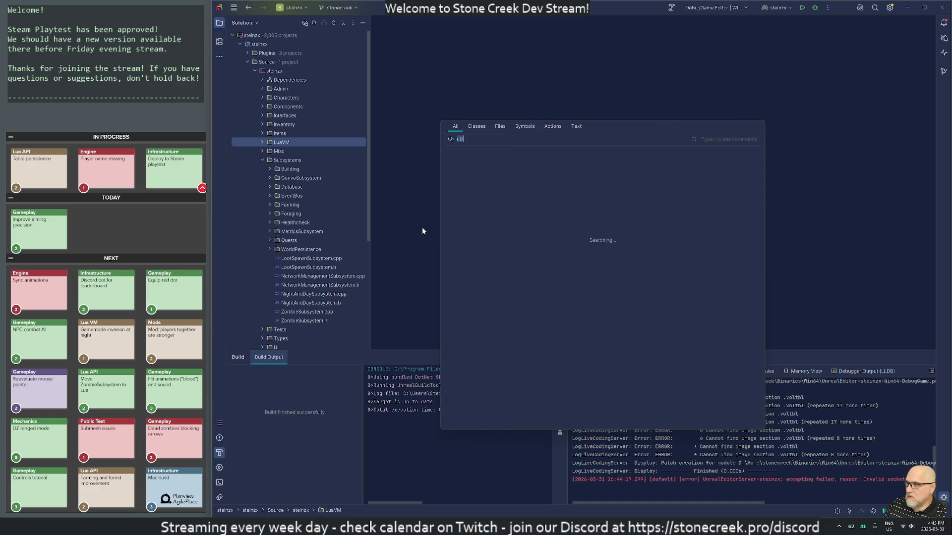
{"action": "type", "text": "surviv"}
{"action": "key", "text": "Down"}
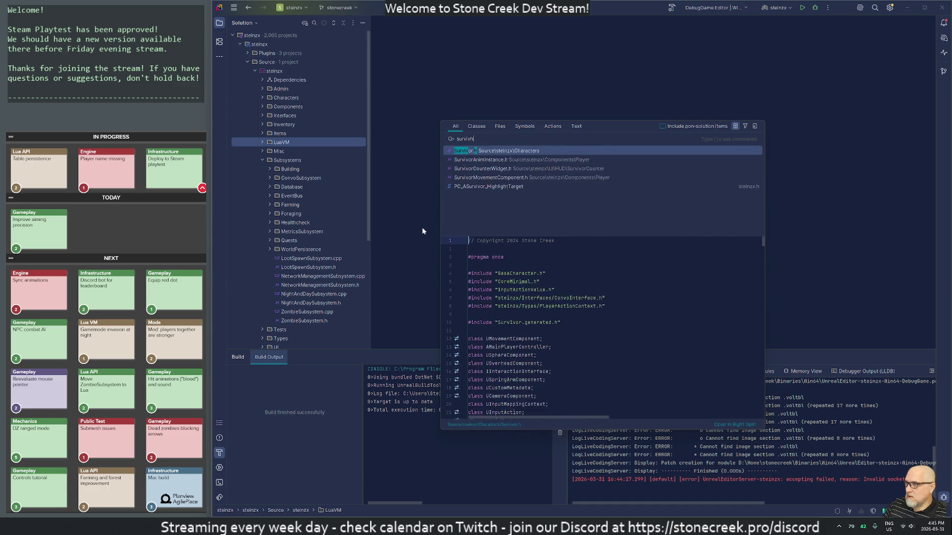
{"action": "key", "text": "Return"}
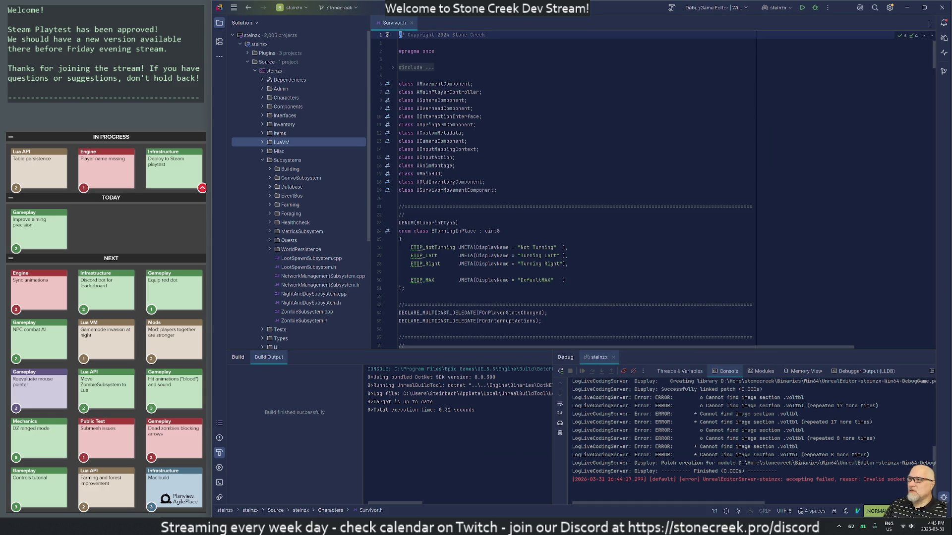
- Scroll through Survivor.h, then return to the top and target the forward declarations
{"action": "key", "text": "j"}
{"action": "key", "text": "j"}
{"action": "scroll", "coordinate": [423, 231], "scroll_direction": "down", "scroll_amount": 2}
{"action": "scroll", "coordinate": [565, 188], "scroll_direction": "down", "scroll_amount": 15}
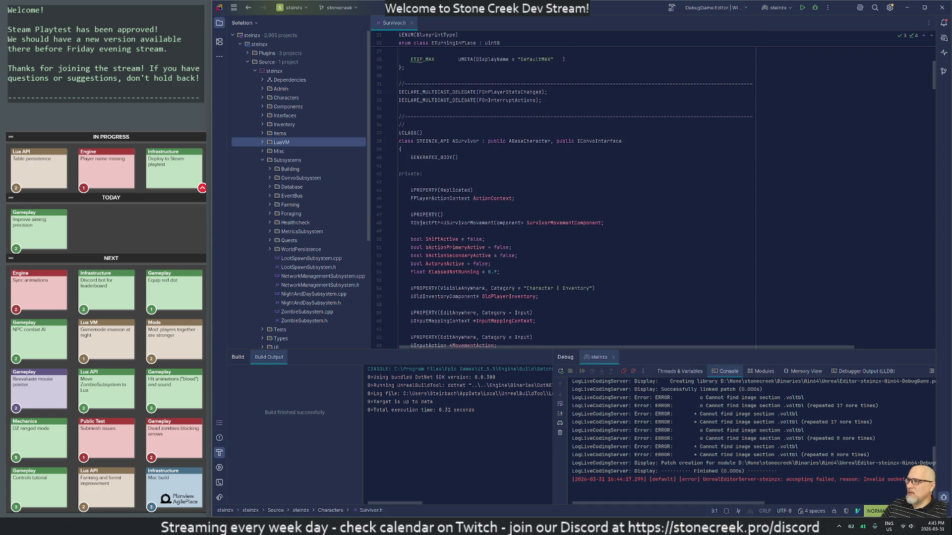
{"action": "scroll", "coordinate": [565, 198], "scroll_direction": "down", "scroll_amount": 3}
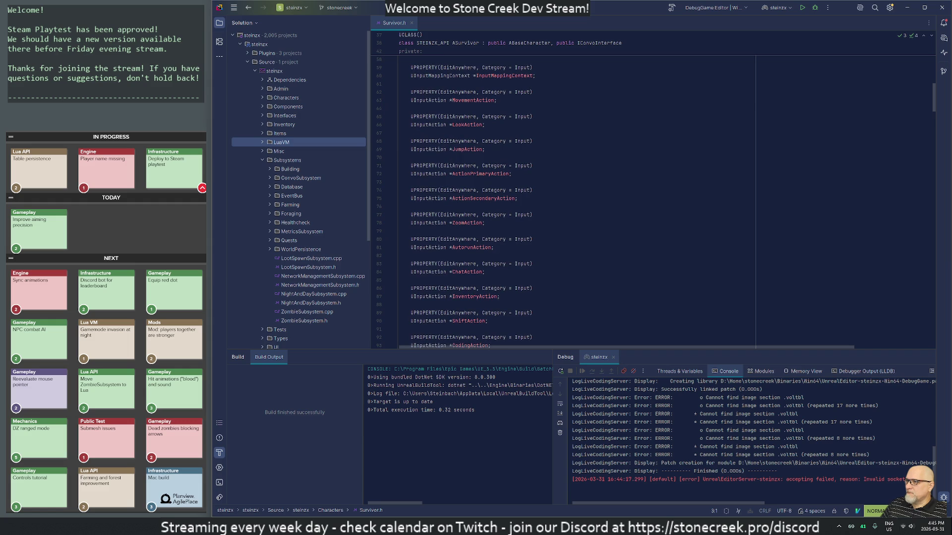
{"action": "key", "text": "g"}
{"action": "key", "text": "g"}
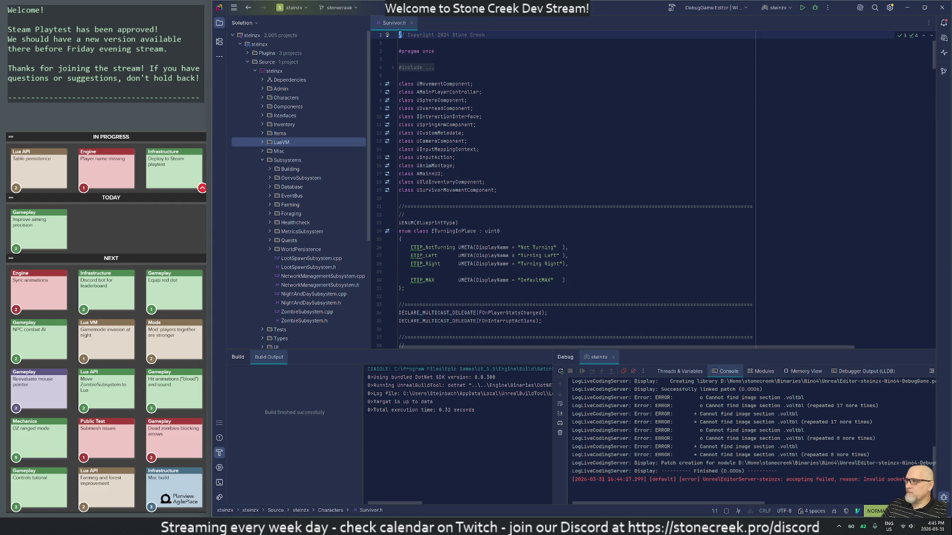
{"action": "left_click", "coordinate": [442, 91]}
- Jump from the UOverheadComponent forward declaration to its class in OverheadComponent.h
{"action": "key", "text": "j"}
{"action": "key", "text": "j"}
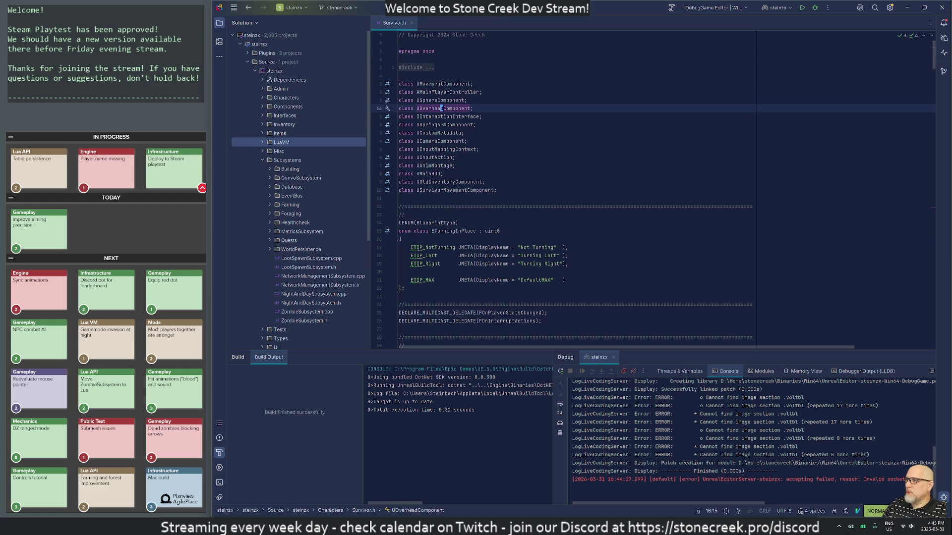
{"action": "key", "text": "g"}
{"action": "key", "text": "d"}
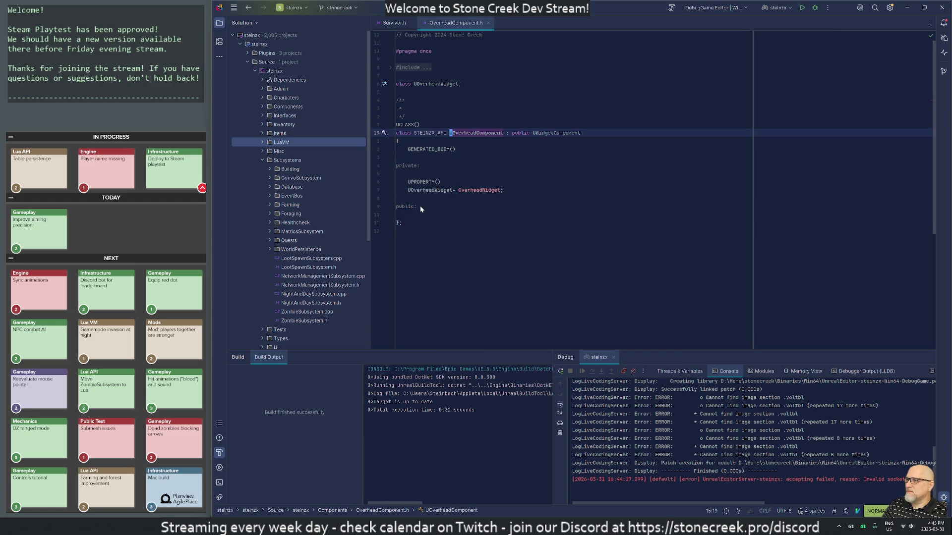
- Locate OverheadComponent.h in the tree and open the UOverheadWidget declaration in OverheadWidget.h
{"action": "key", "text": "j"}
{"action": "key", "text": "j"}
{"action": "key", "text": "j"}
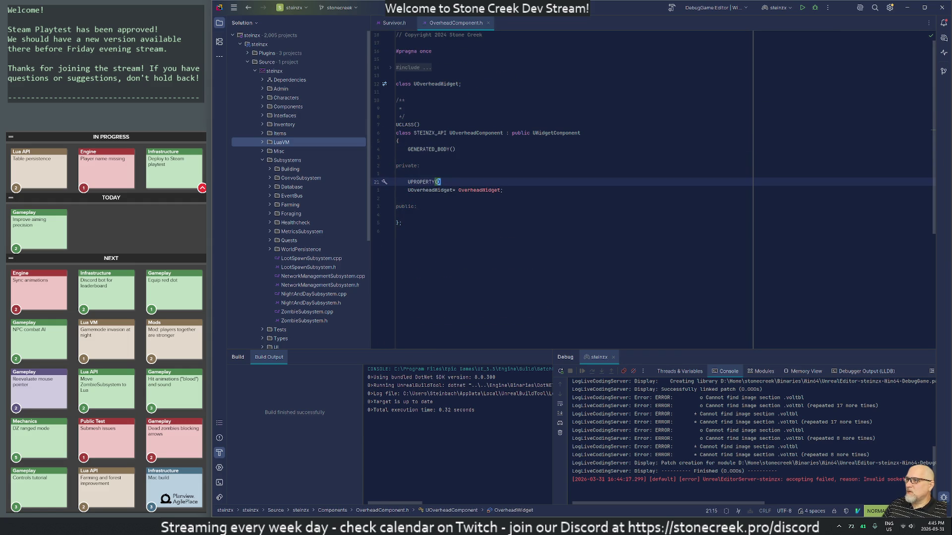
{"action": "key", "text": "j"}
{"action": "key", "text": "e"}
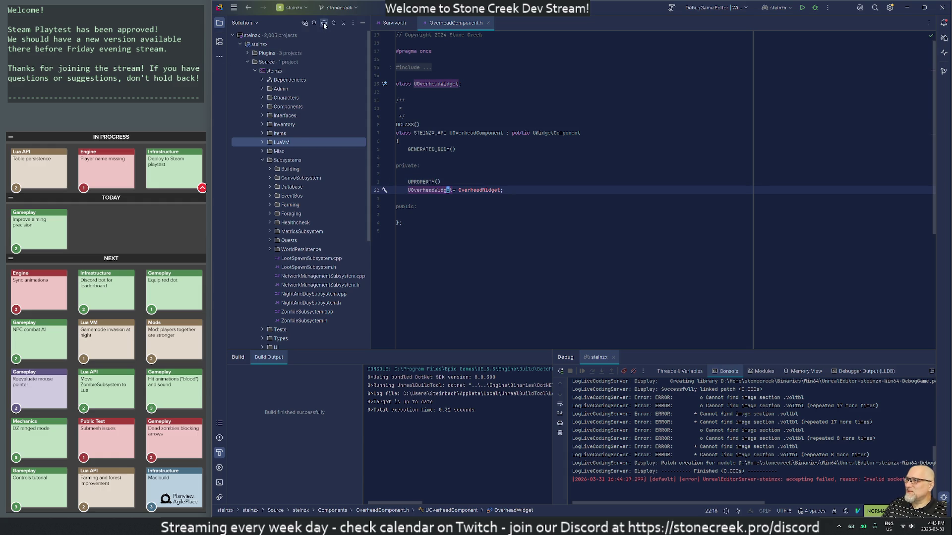
{"action": "left_click", "coordinate": [323, 23]}
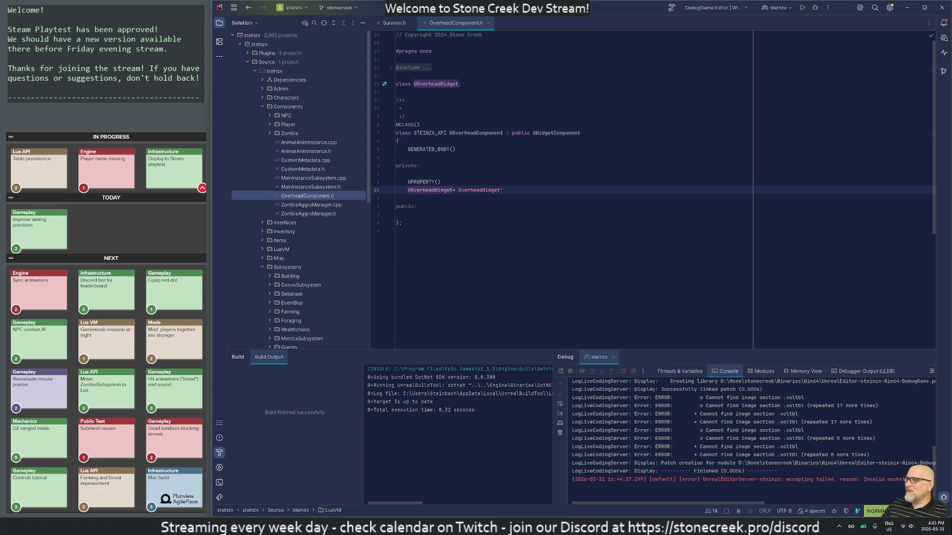
{"action": "left_click", "coordinate": [433, 190]}
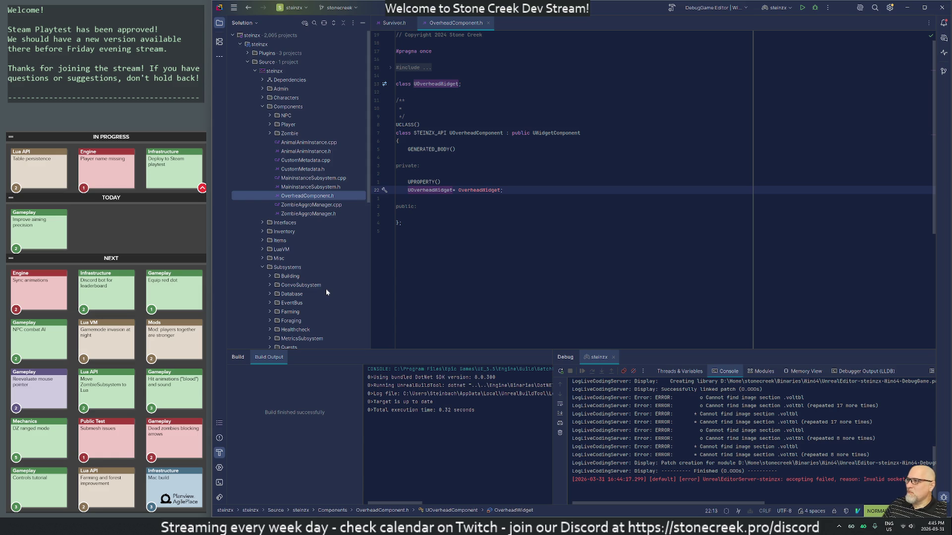
{"action": "key", "text": "g"}
{"action": "key", "text": "d"}
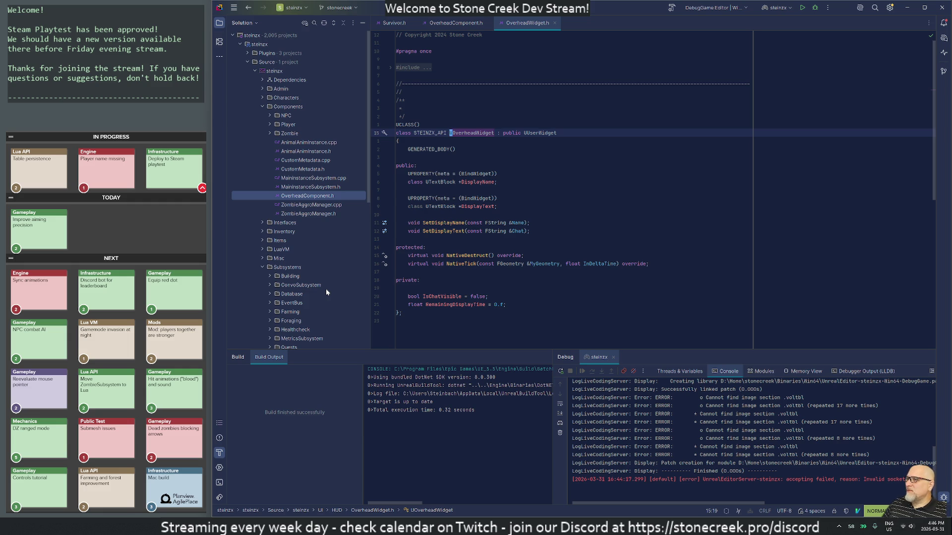
- Open OverheadWidget.cpp from the solution tree and scroll to the end of NativeTick
{"action": "left_click", "coordinate": [323, 23]}
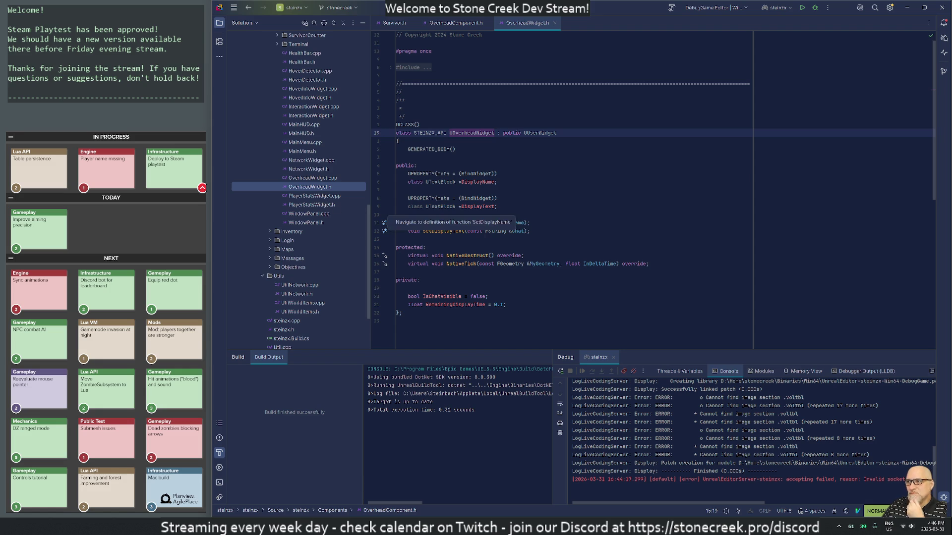
{"action": "double_click", "coordinate": [310, 178]}
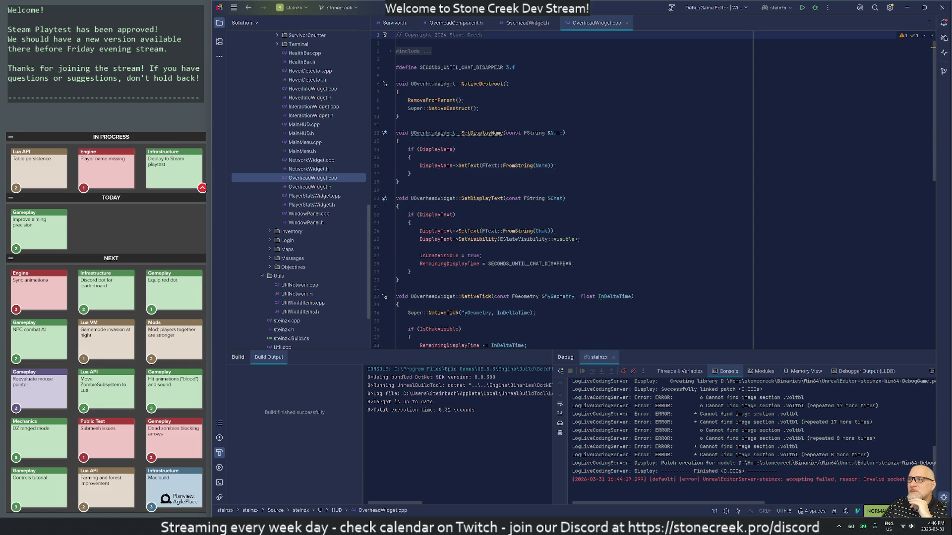
{"action": "scroll", "coordinate": [565, 188], "scroll_direction": "down", "scroll_amount": 1}
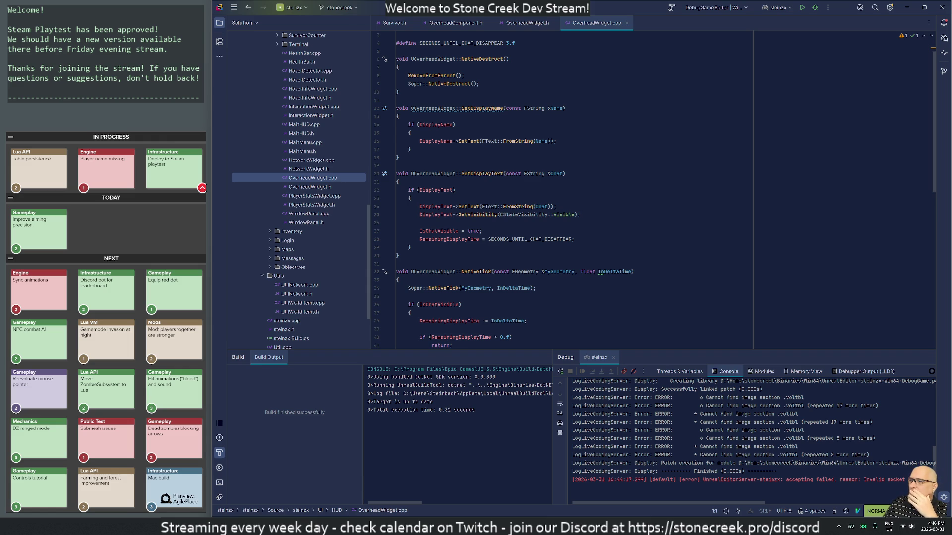
{"action": "scroll", "coordinate": [565, 188], "scroll_direction": "down", "scroll_amount": 6}
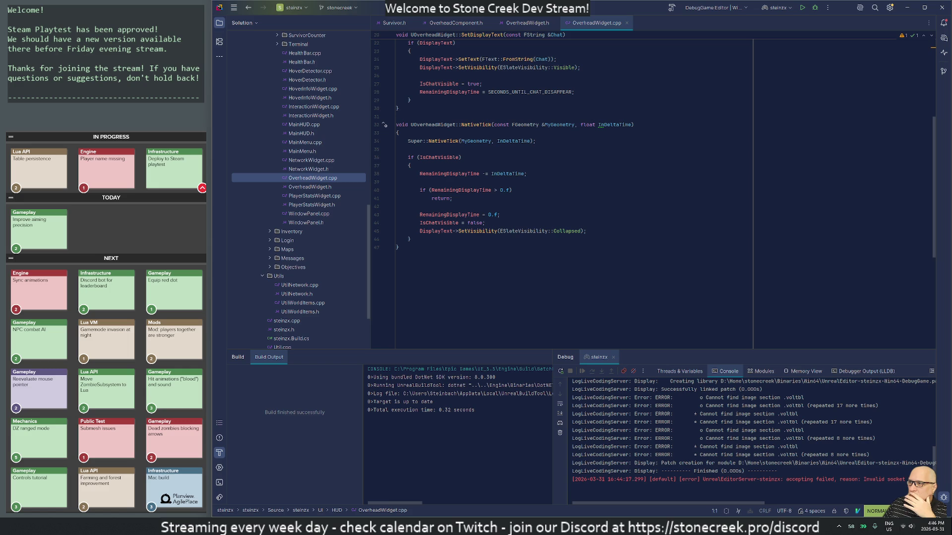
{"action": "left_click", "coordinate": [408, 239]}
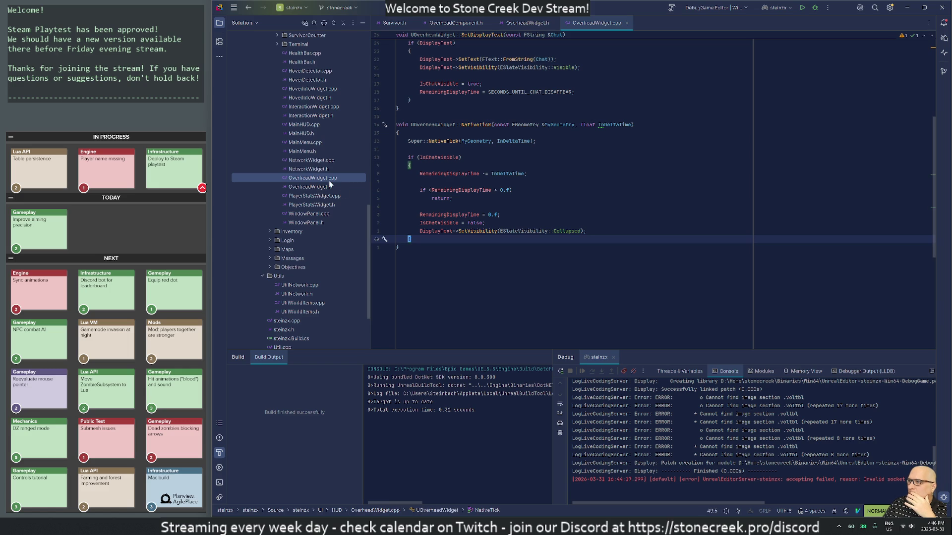
- In OverheadWidget.h, jump from the DisplayName member to its use in the implementation
{"action": "left_click", "coordinate": [520, 28]}
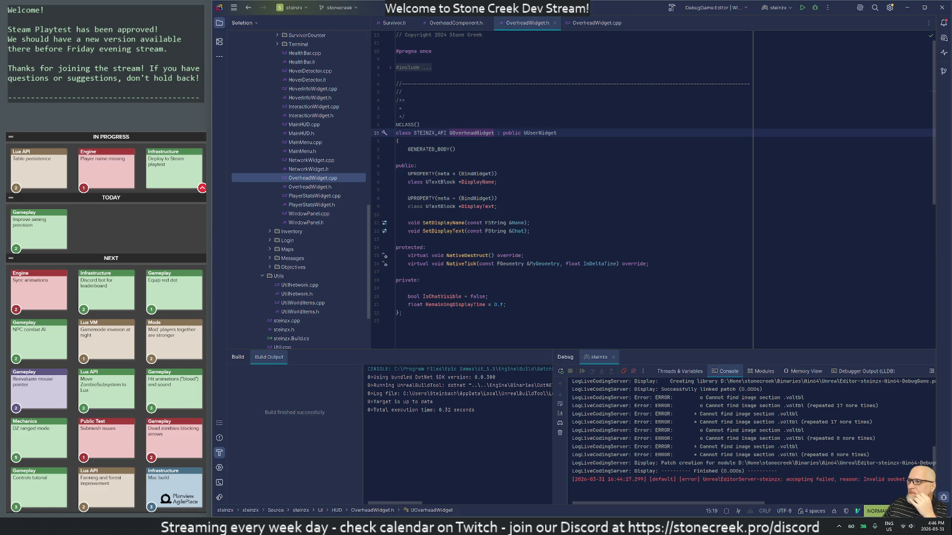
{"action": "left_click", "coordinate": [471, 182]}
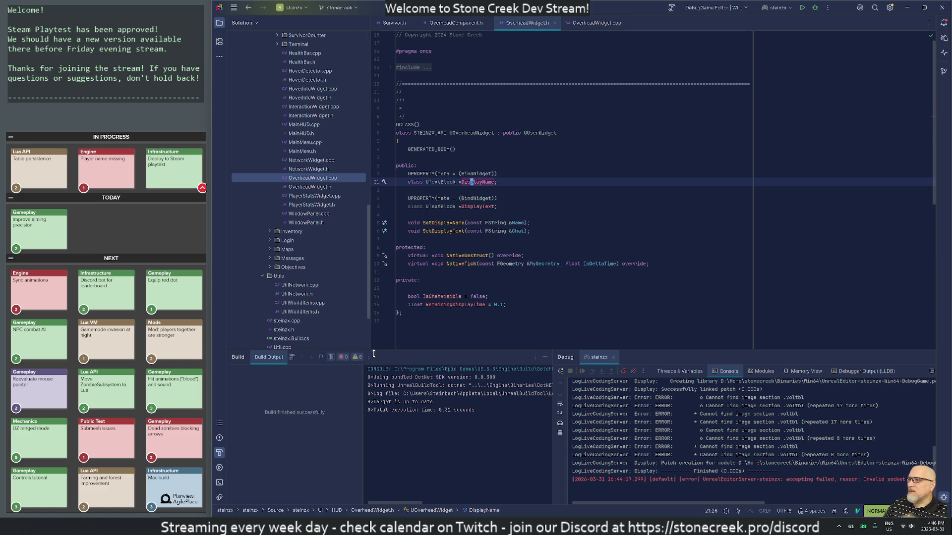
{"action": "key", "text": "b"}
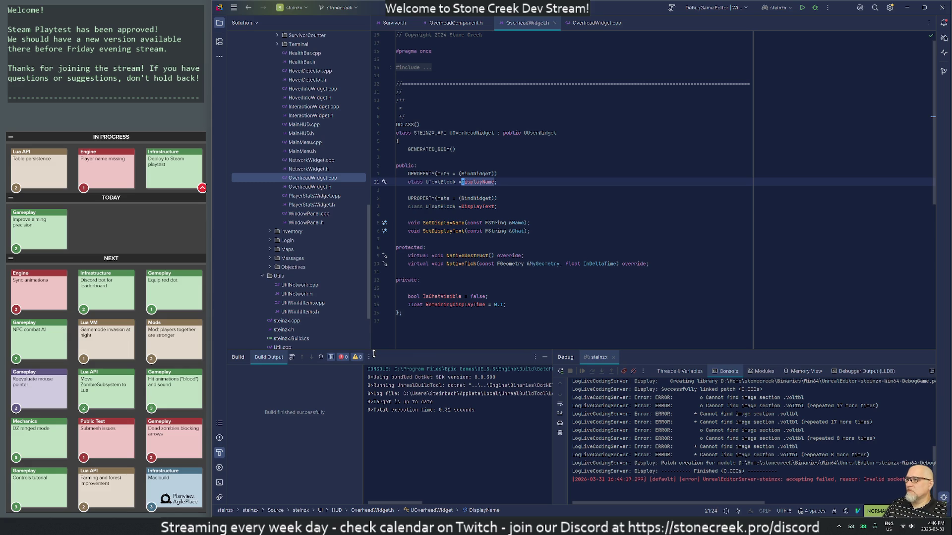
{"action": "key", "text": "g"}
{"action": "key", "text": "d"}
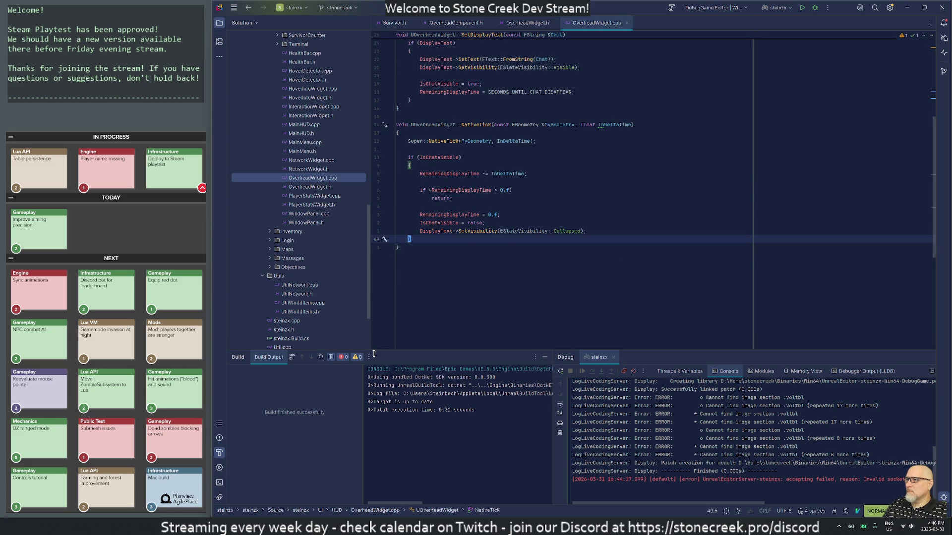
- Review the SetDisplayName body and chat-disappear time define, then start a Find in Files search
{"action": "key", "text": "k"}
{"action": "key", "text": "k"}
{"action": "key", "text": "k"}
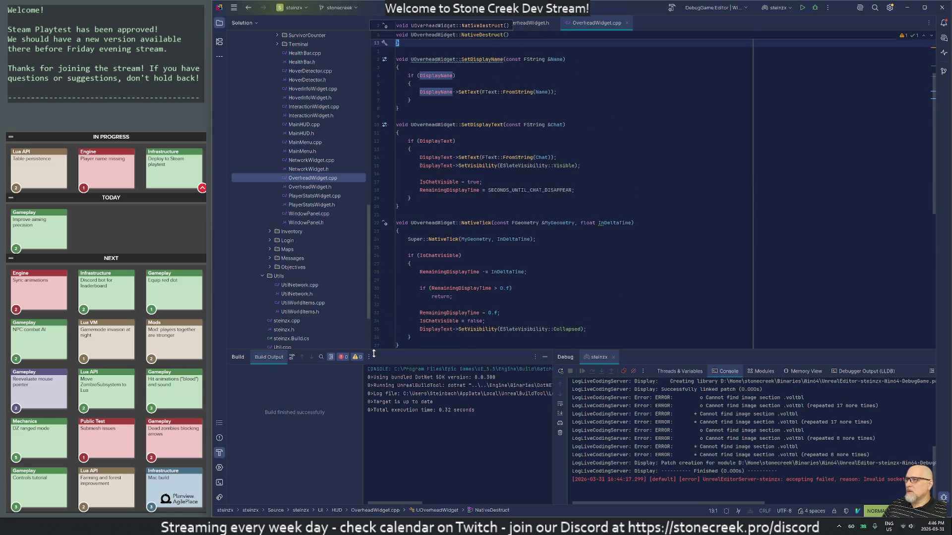
{"action": "key", "text": "j"}
{"action": "key", "text": "j"}
{"action": "key", "text": "j"}
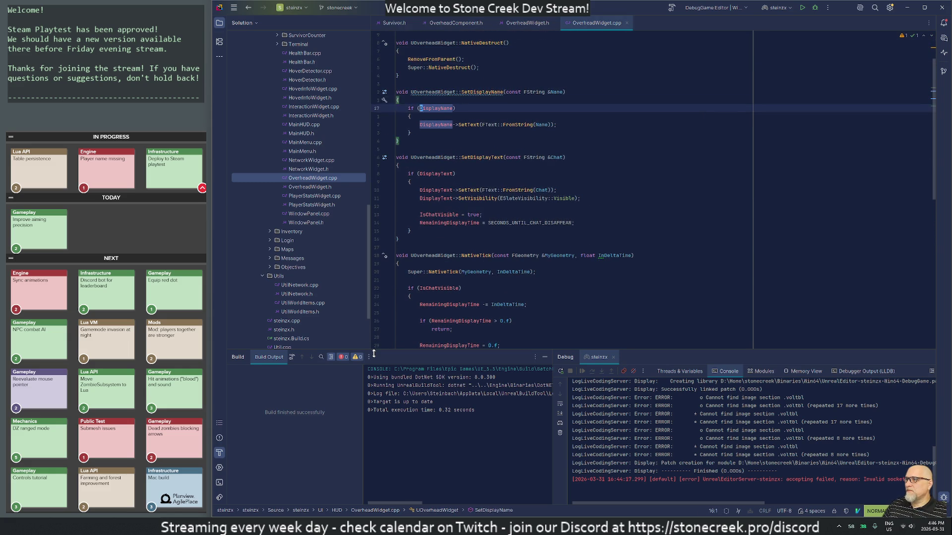
{"action": "key", "text": "k"}
{"action": "key", "text": "k"}
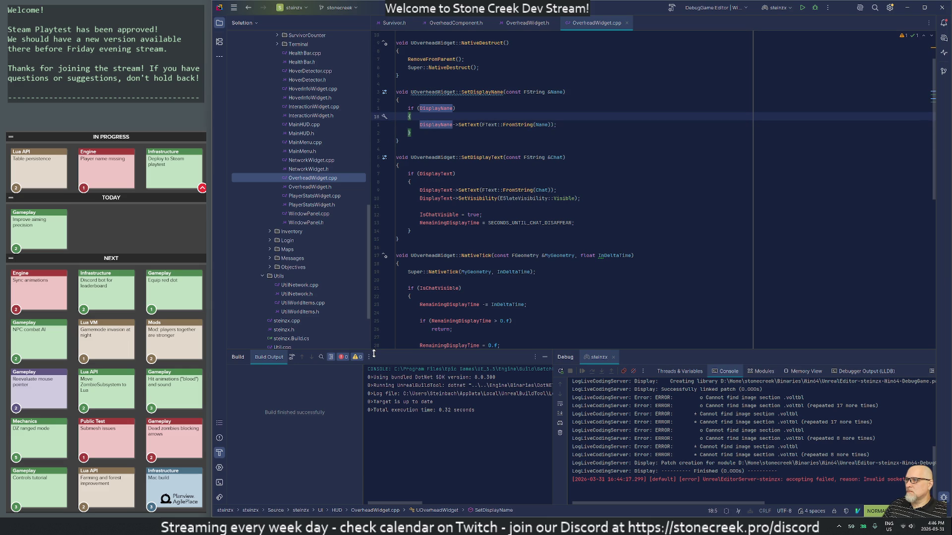
{"action": "key", "text": "ctrl+o"}
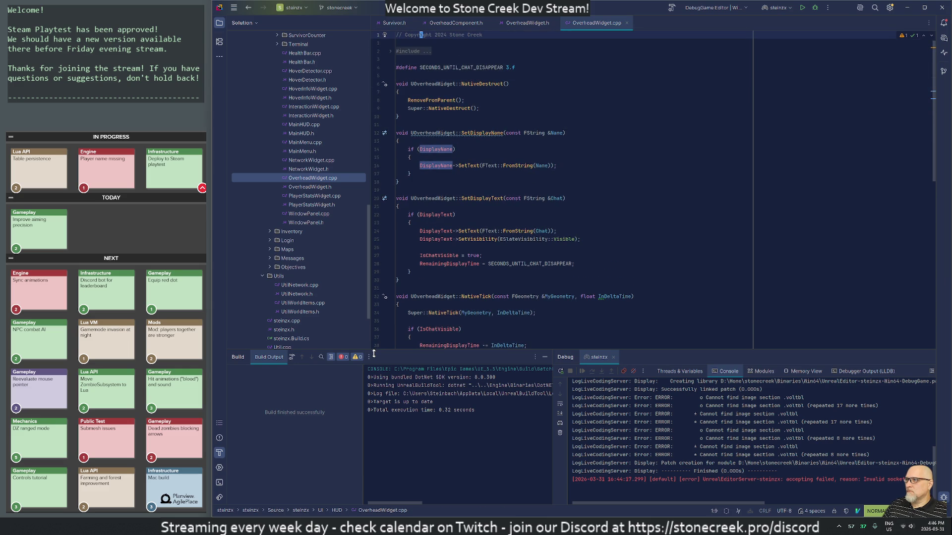
{"action": "key", "text": "ctrl+i"}
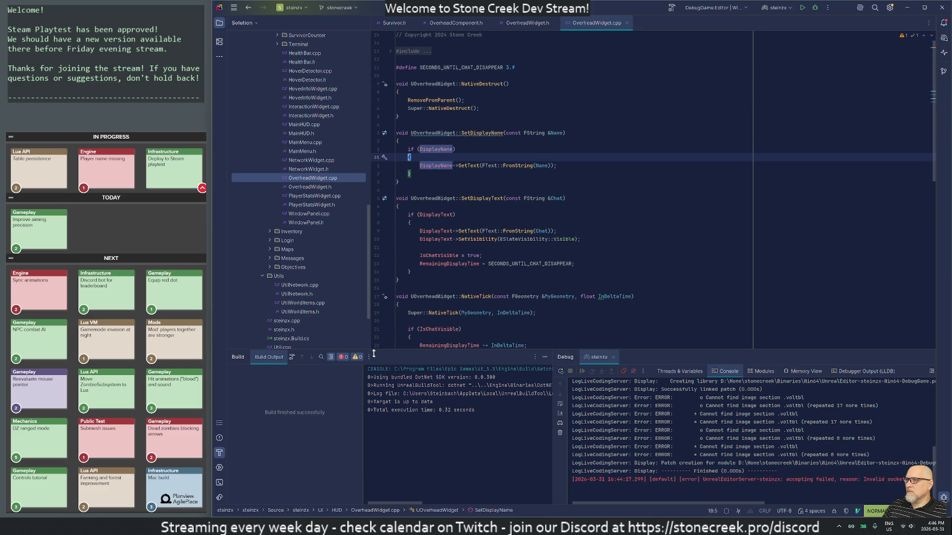
{"action": "key", "text": "ctrl+o"}
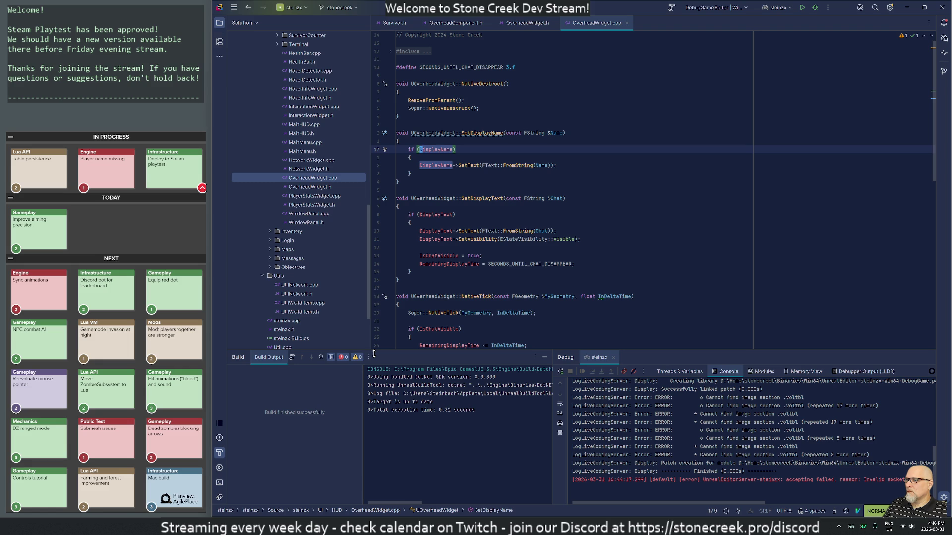
{"action": "key", "text": "j"}
{"action": "key", "text": "j"}
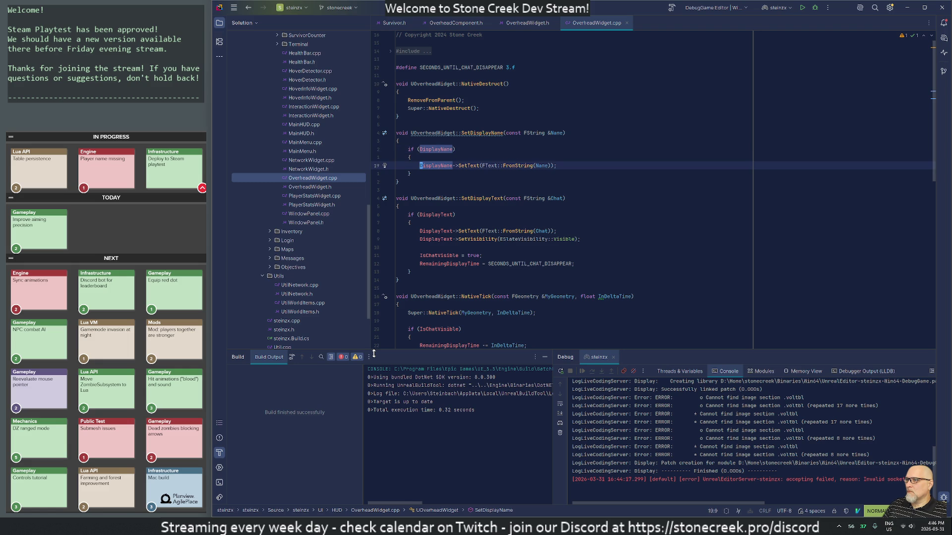
{"action": "key", "text": "k"}
{"action": "key", "text": "j"}
{"action": "key", "text": "k"}
{"action": "key", "text": "k"}
{"action": "key", "text": "k"}
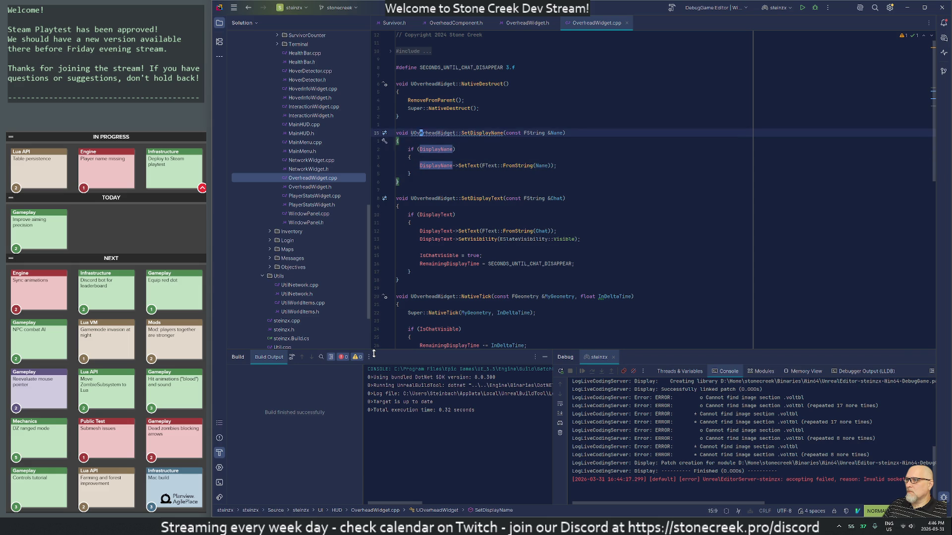
{"action": "key", "text": "w"}
{"action": "key", "text": "w"}
{"action": "key", "text": "ctrl+shift+f"}
- Search for 'setdisplayname', open its call in Survivor.cpp and move up to UpdateDisplayName
{"action": "type", "text": "se"}
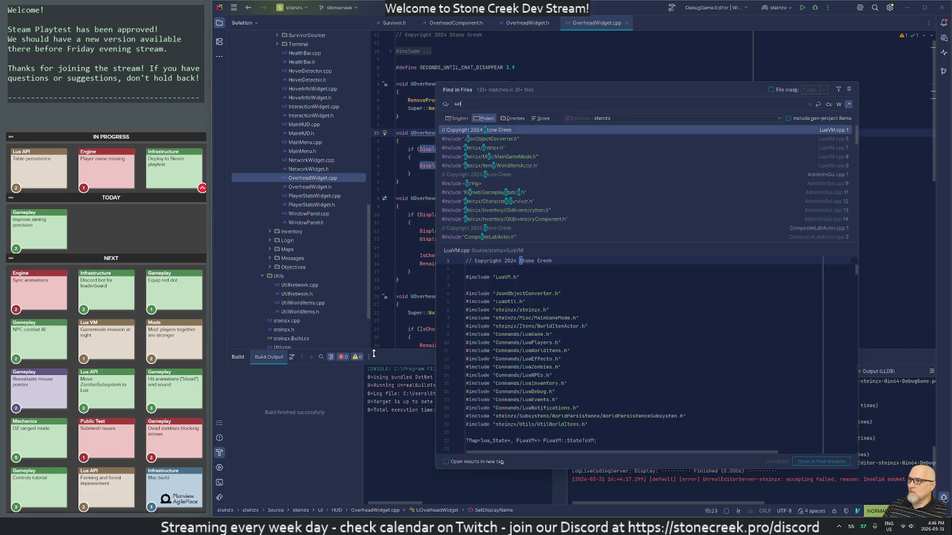
{"action": "type", "text": "tdisplayname"}
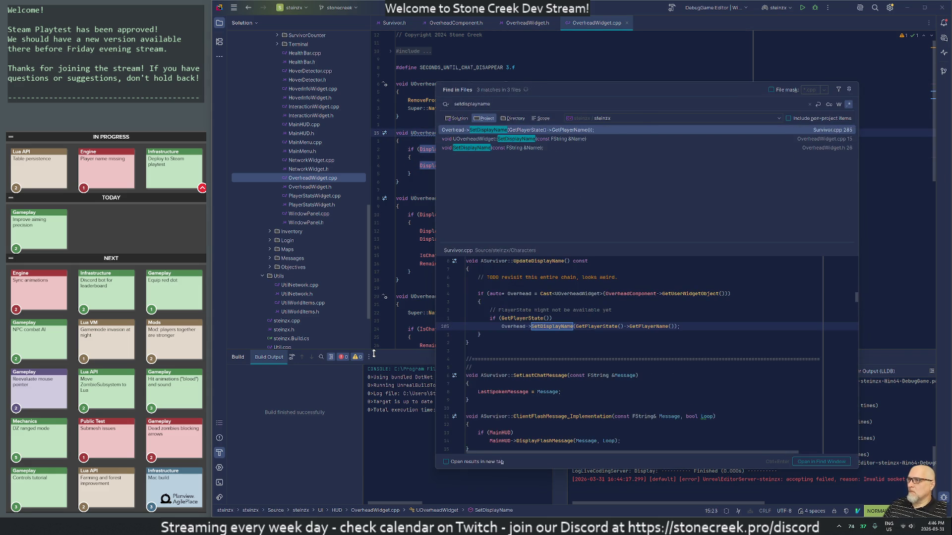
{"action": "key", "text": "Return"}
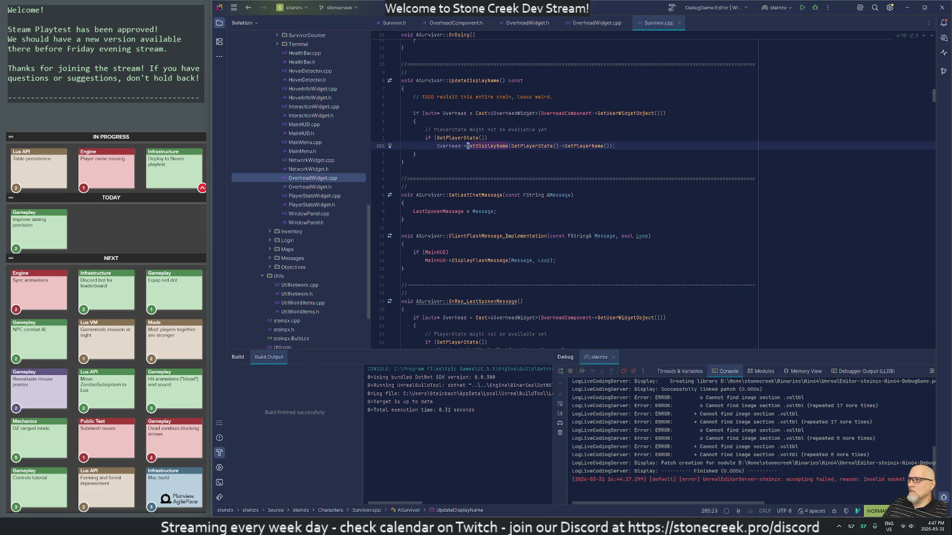
{"action": "key", "text": "z"}
{"action": "key", "text": "z"}
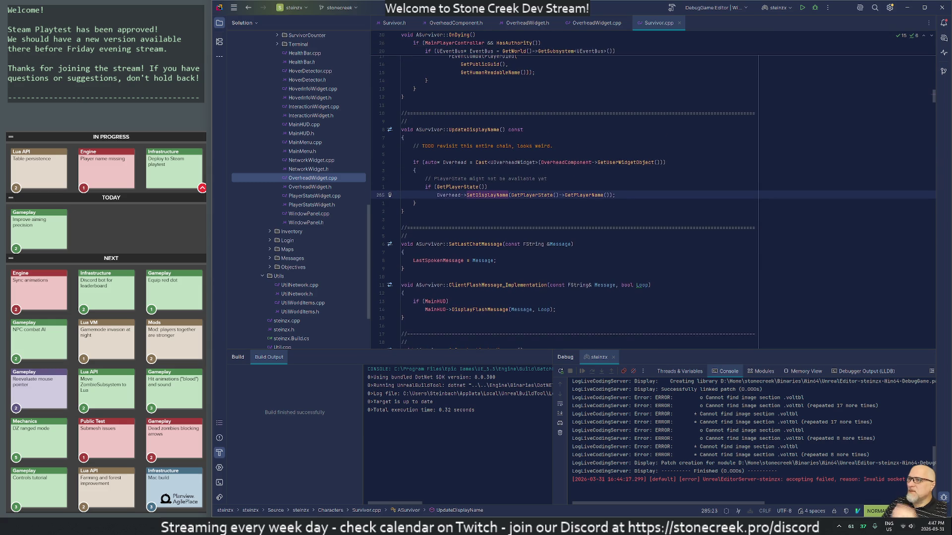
{"action": "key", "text": "8"}
{"action": "key", "text": "k"}
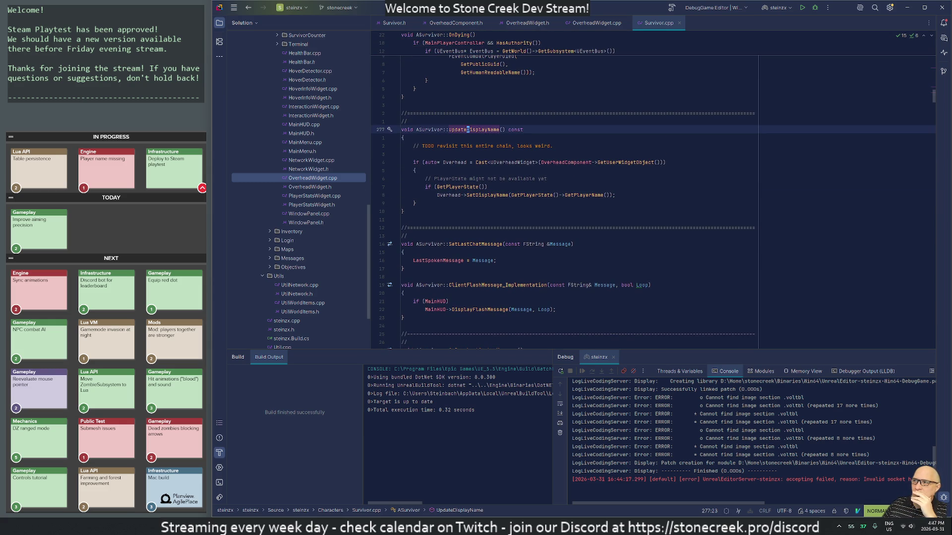
- Visit UpdateDisplayName calls in PawnClientRestart and OnRep_PlayerState, then return to its body
{"action": "key", "text": "numbersign"}
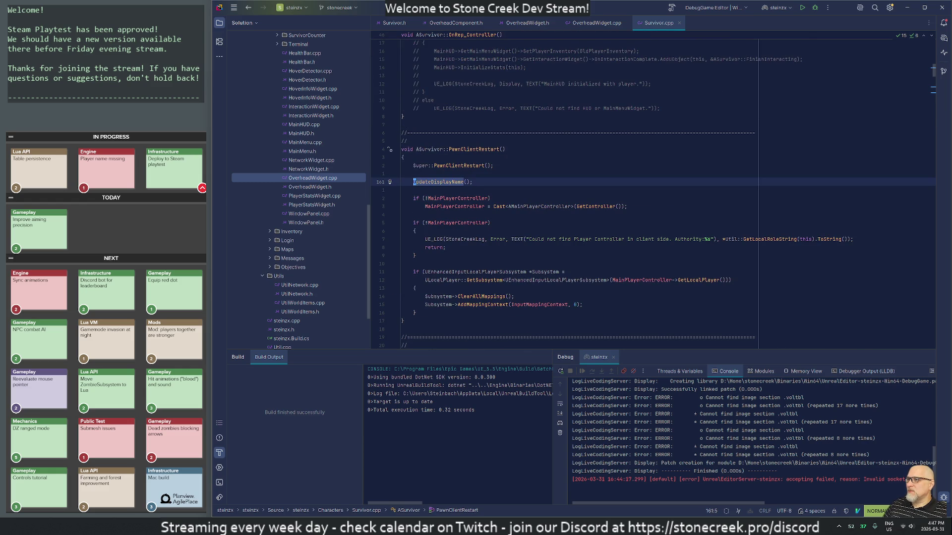
{"action": "key", "text": "n"}
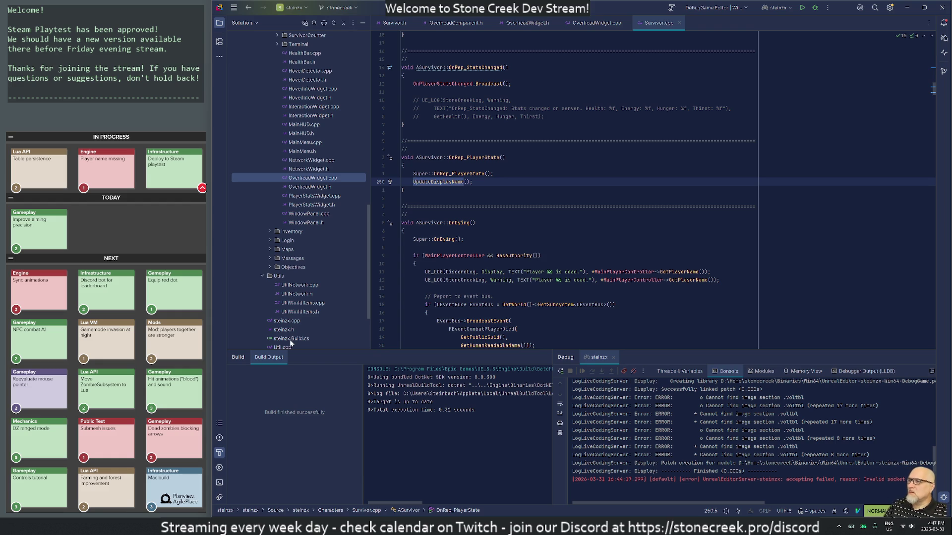
{"action": "key", "text": "F12"}
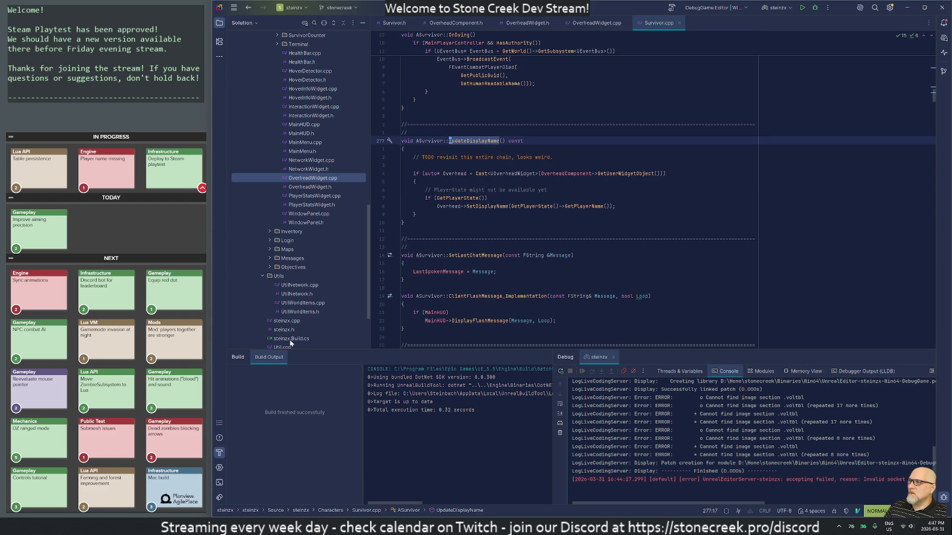
{"action": "key", "text": "j"}
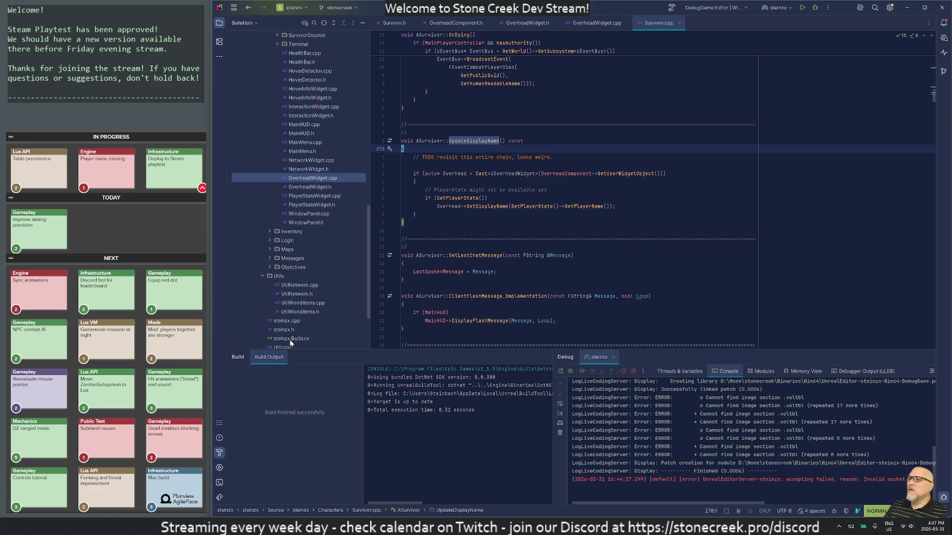
{"action": "key", "text": "j"}
{"action": "key", "text": "j"}
{"action": "key", "text": "j"}
{"action": "key", "text": "j"}
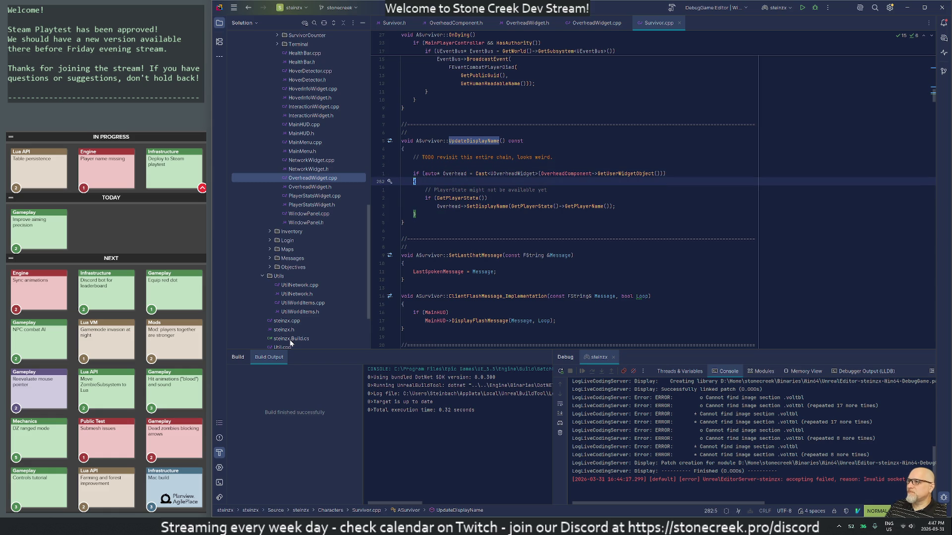
{"action": "key", "text": "j"}
{"action": "key", "text": "j"}
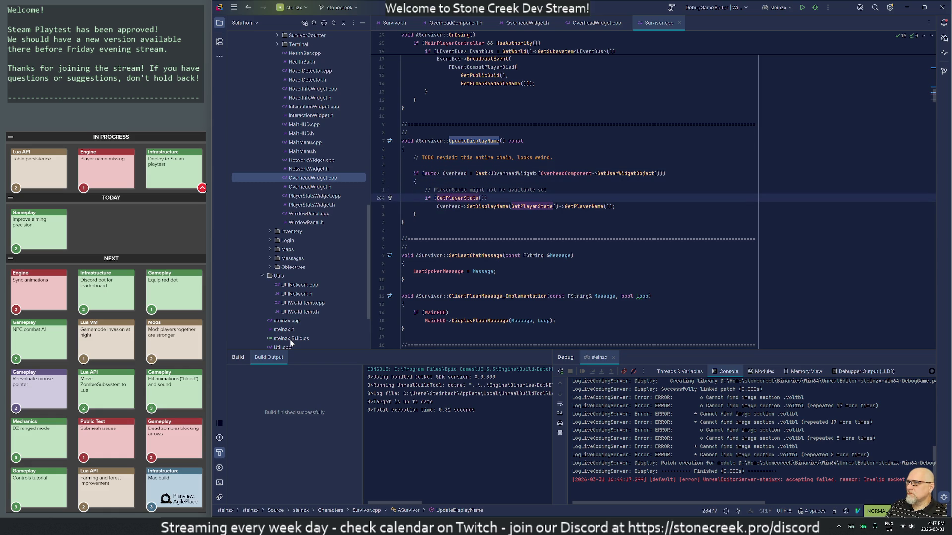